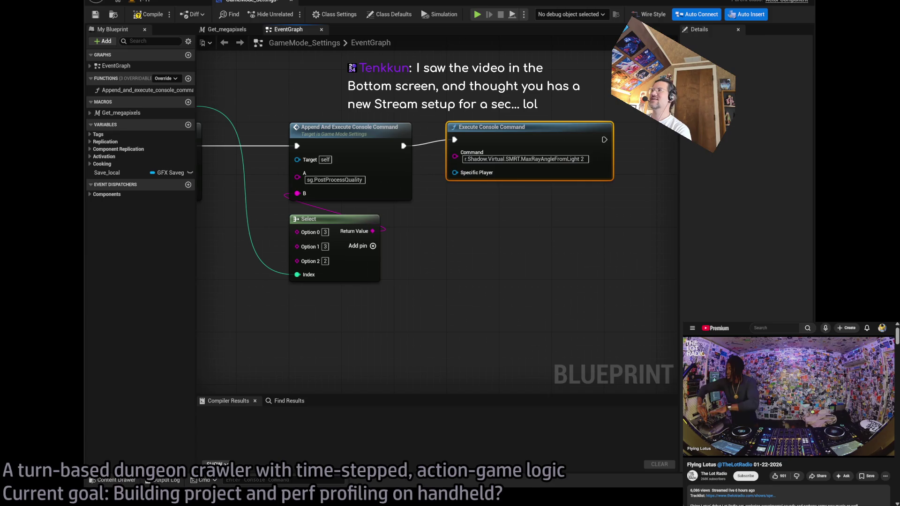
Commit the r.Shadow.Virtual.SMRT.MaxRayAngleFromLight 2 console command, compile GameMode_Settings, and return to the dungeon level.
drag(563, 108, 387, 195)
drag(506, 147, 342, 307)
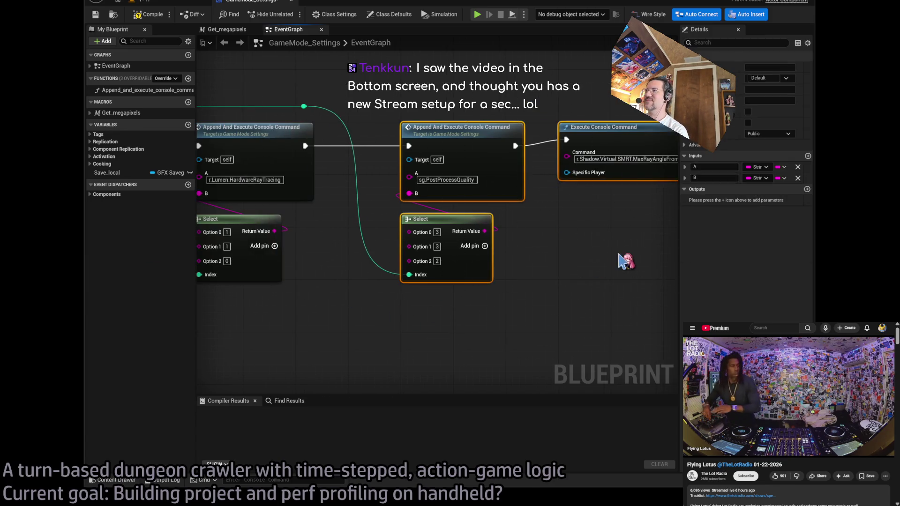
click(626, 261)
mouse_move(625, 261)
mouse_down()
mouse_move(401, 240)
mouse_move(514, 194)
mouse_up()
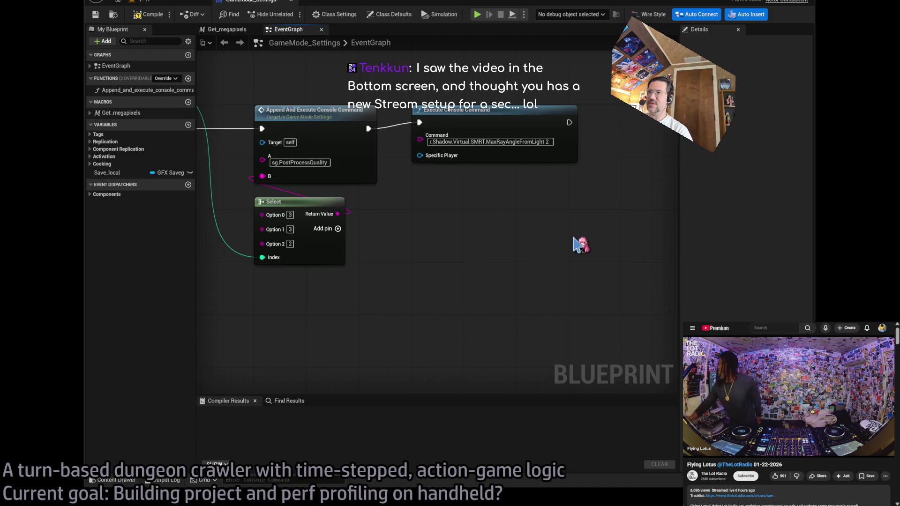
click(549, 142)
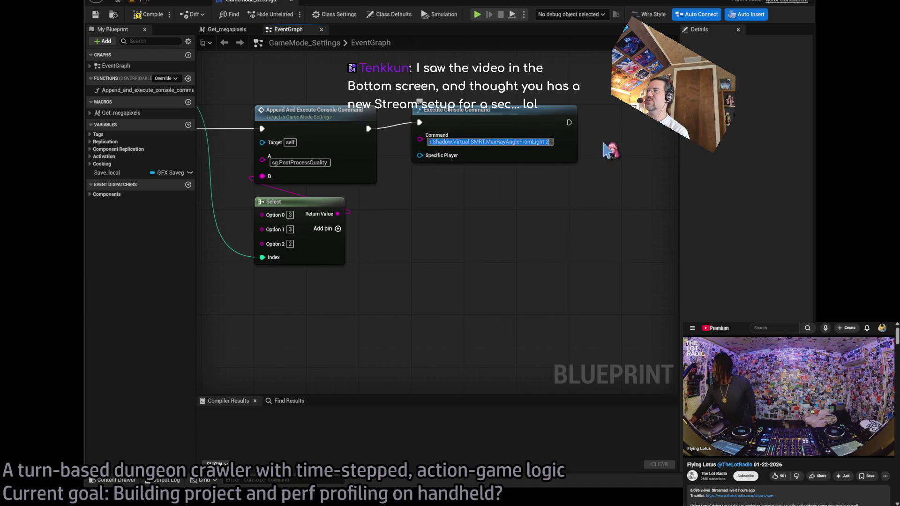
key(End)
key(Return)
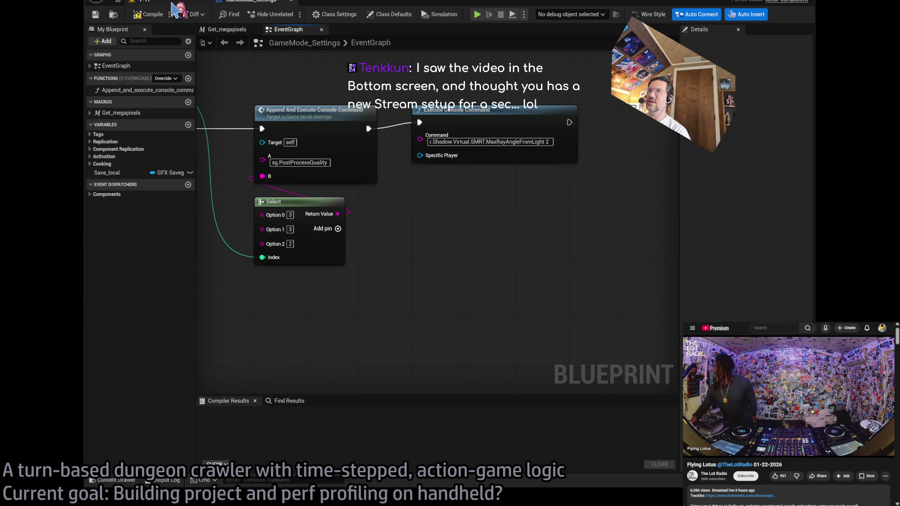
click(143, 11)
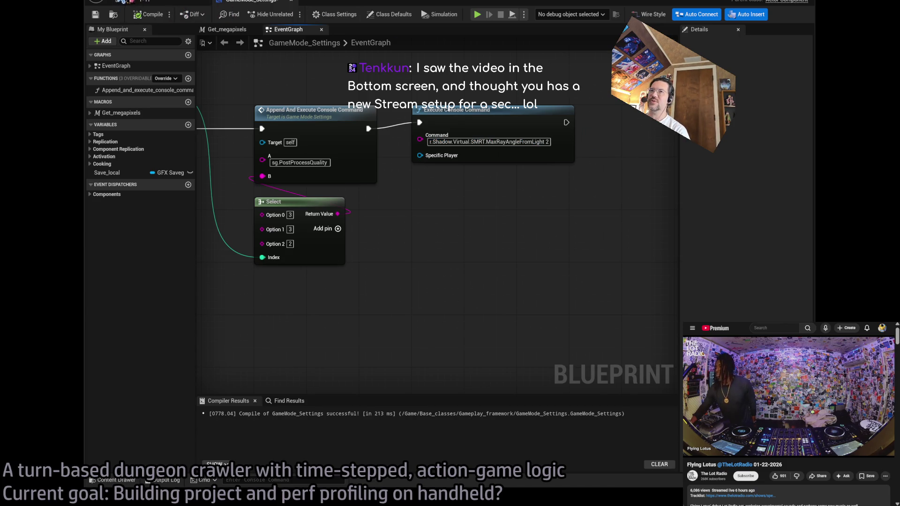
click(159, 2)
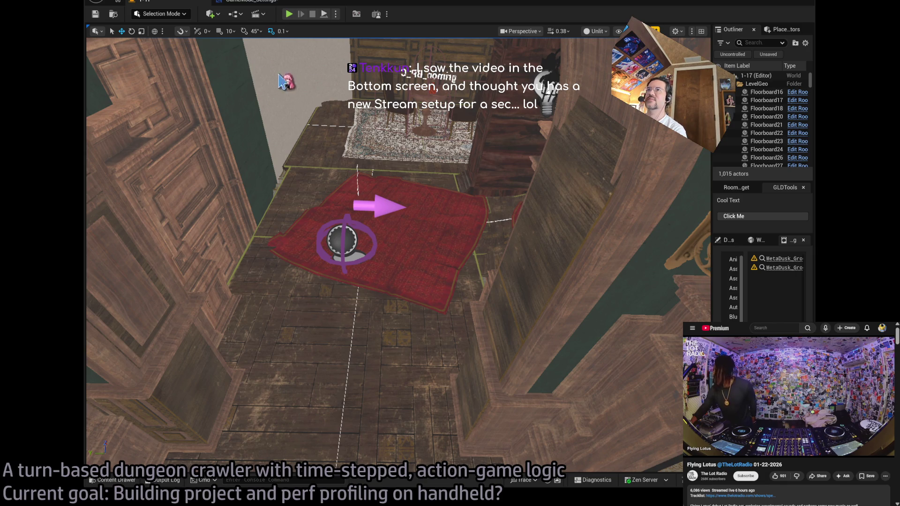
Recompile GameMode_Settings and place the caret in the MaxRayAngleFromLight 2 command text.
click(253, 2)
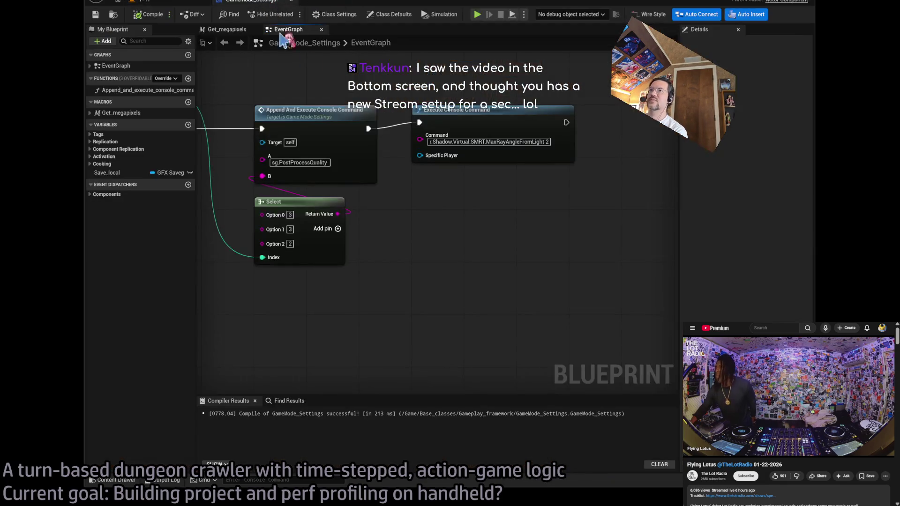
click(148, 14)
click(518, 141)
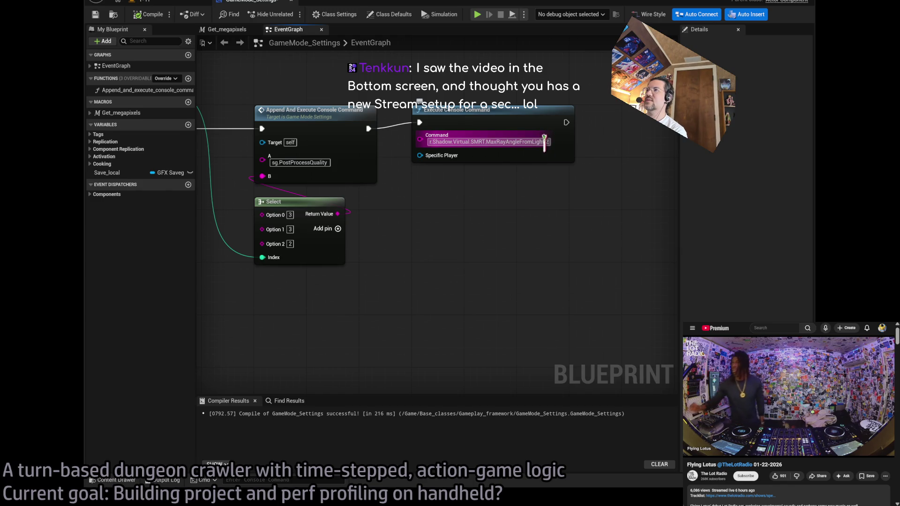
click(528, 142)
click(546, 141)
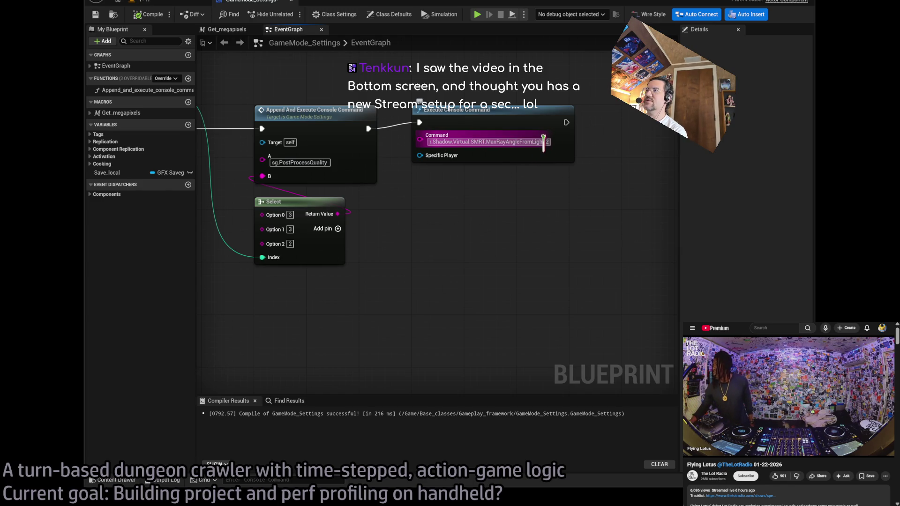
click(539, 141)
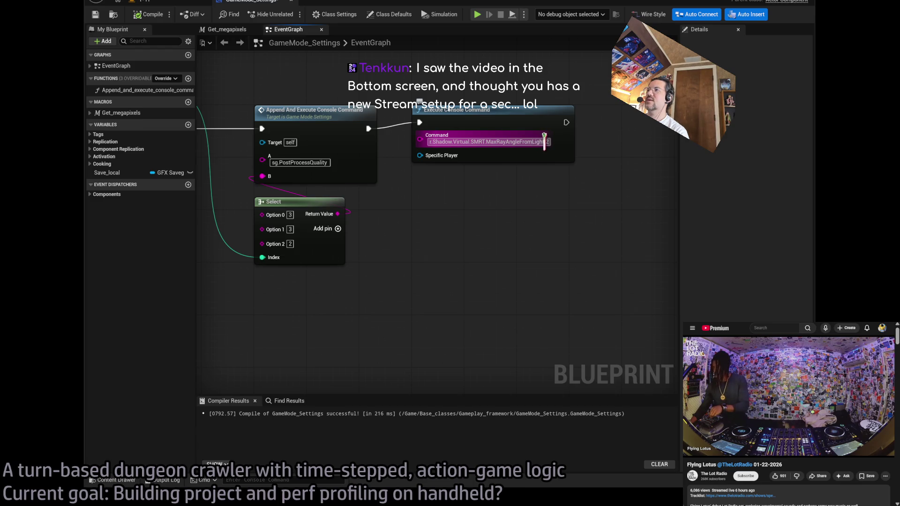
Check packaging progress in the level view's Output Log, then go back to the GameMode_Settings graph.
click(141, 2)
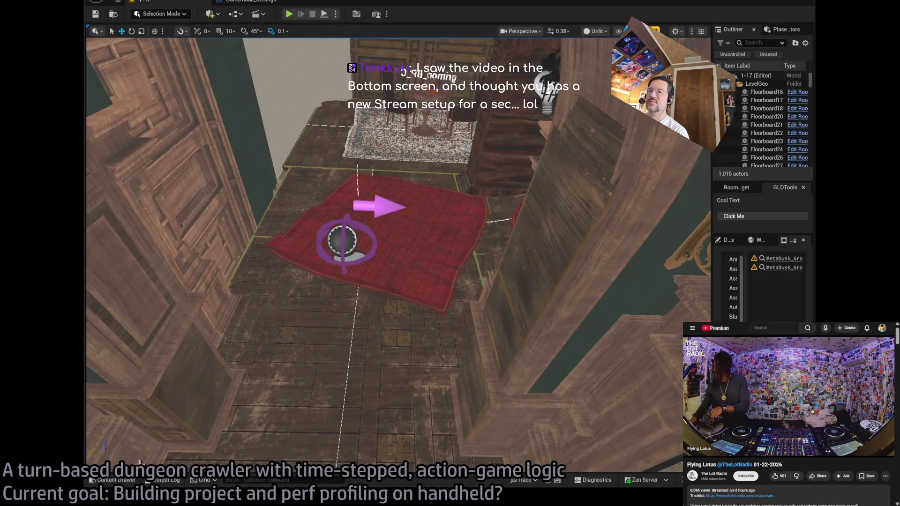
click(162, 480)
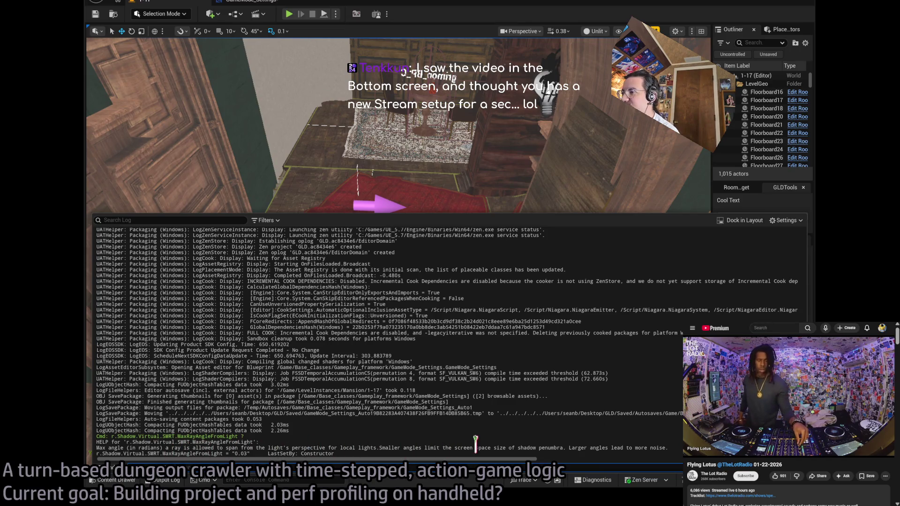
key(ctrl+shift+space)
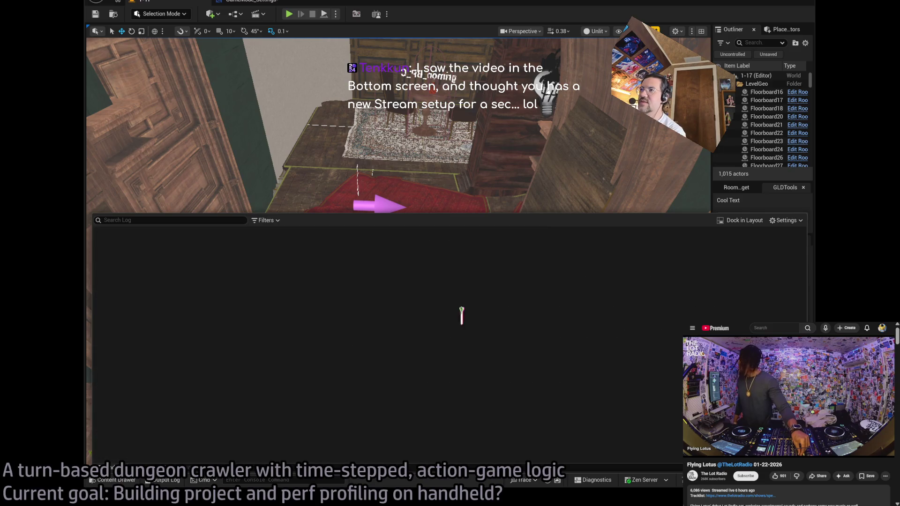
click(255, 4)
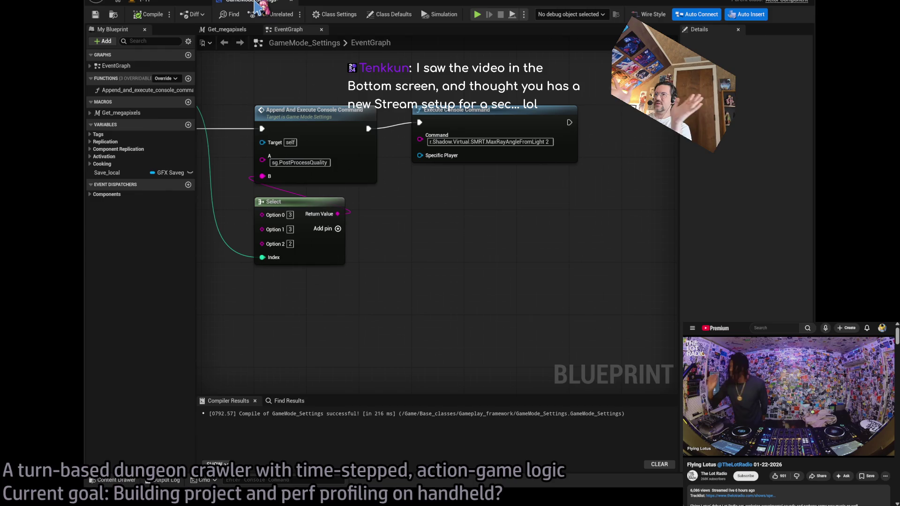
Flip between the level and GameMode_Settings tabs, then watch the GLD build's 169 actions start in the Output Log.
click(141, 2)
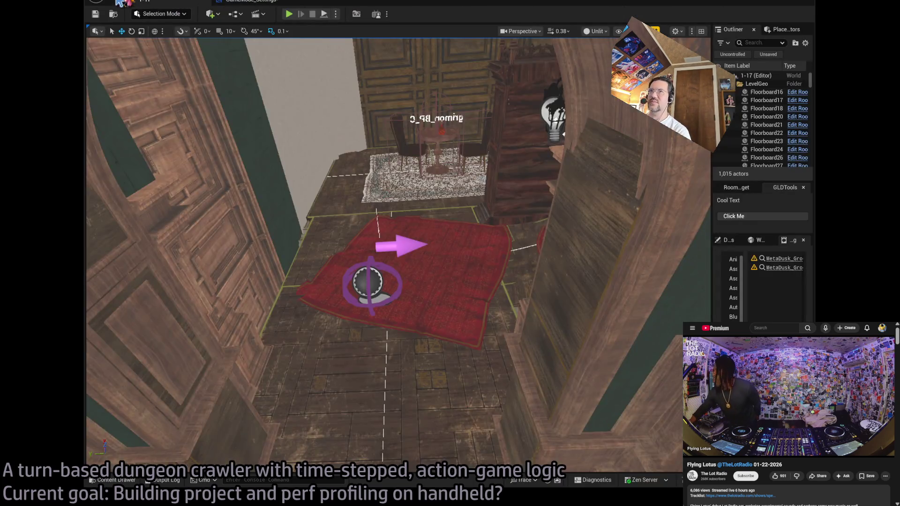
click(256, 4)
click(141, 2)
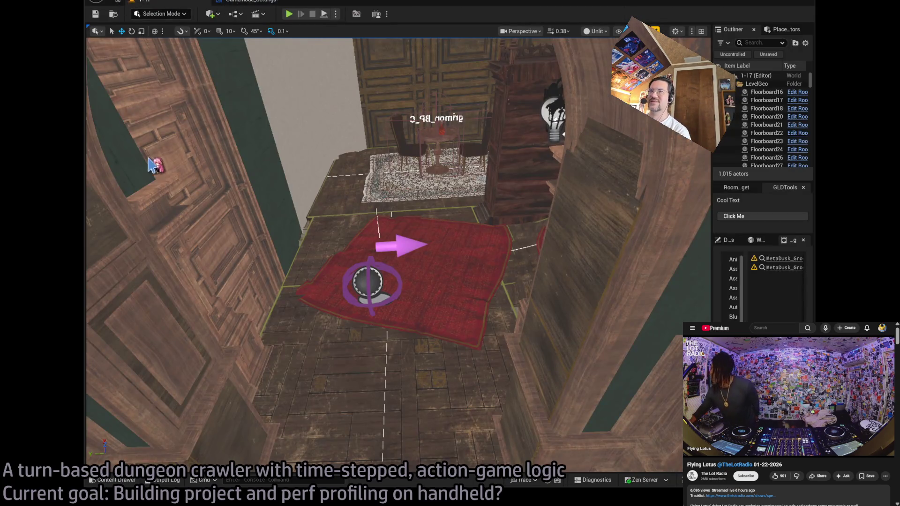
click(255, 3)
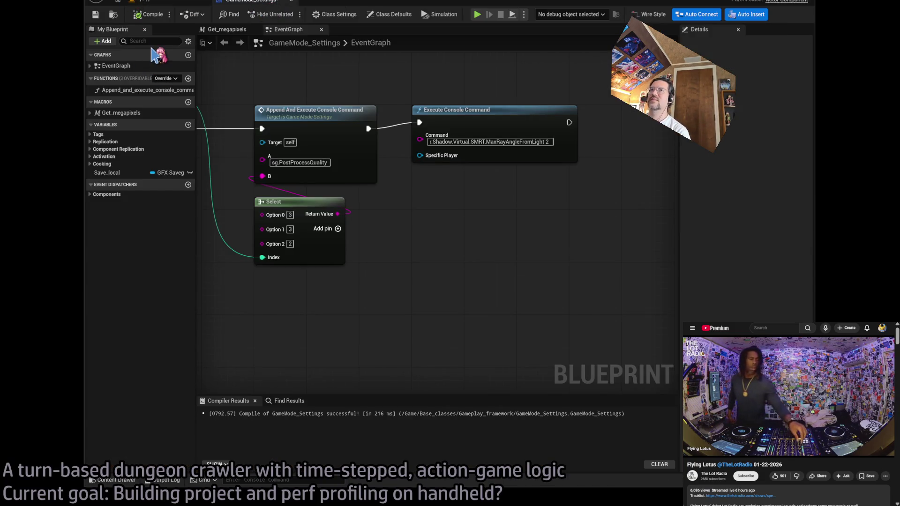
click(136, 2)
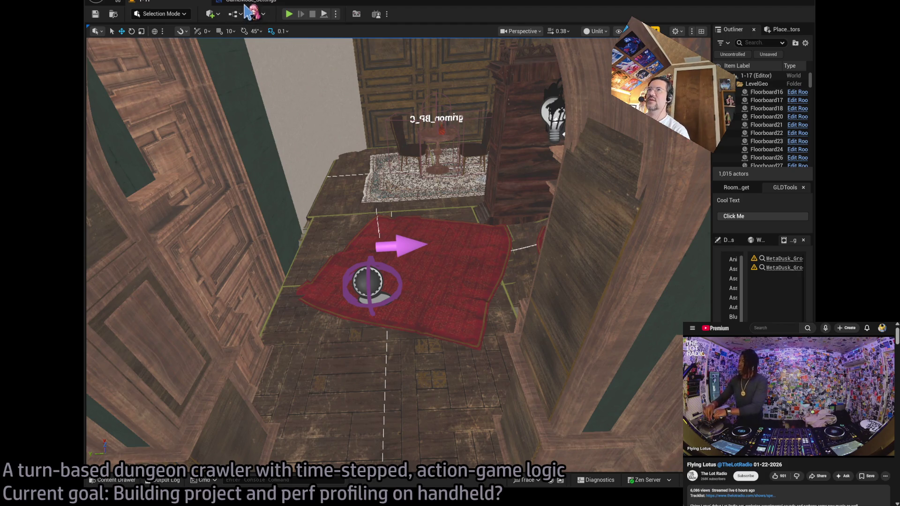
click(163, 480)
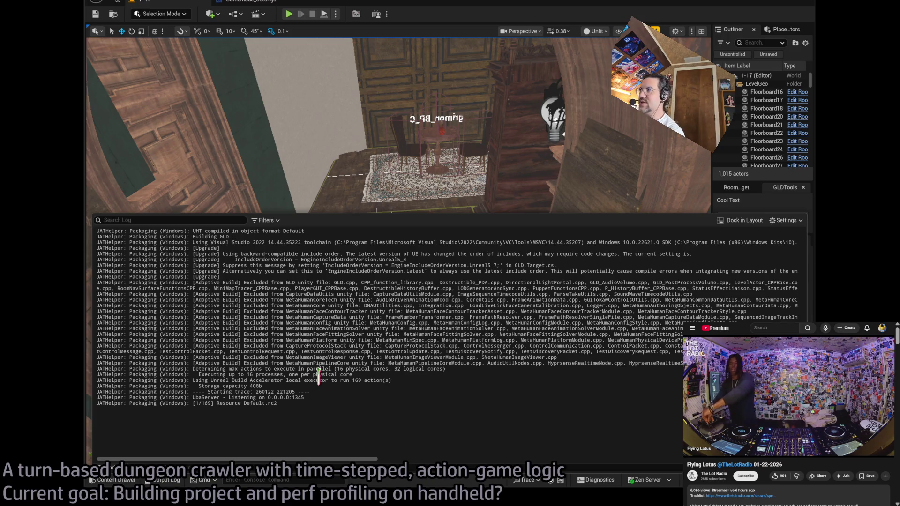
Pan along the GameMode_Settings Append/Select console-command chain toward the Execute Console Command node.
click(259, 3)
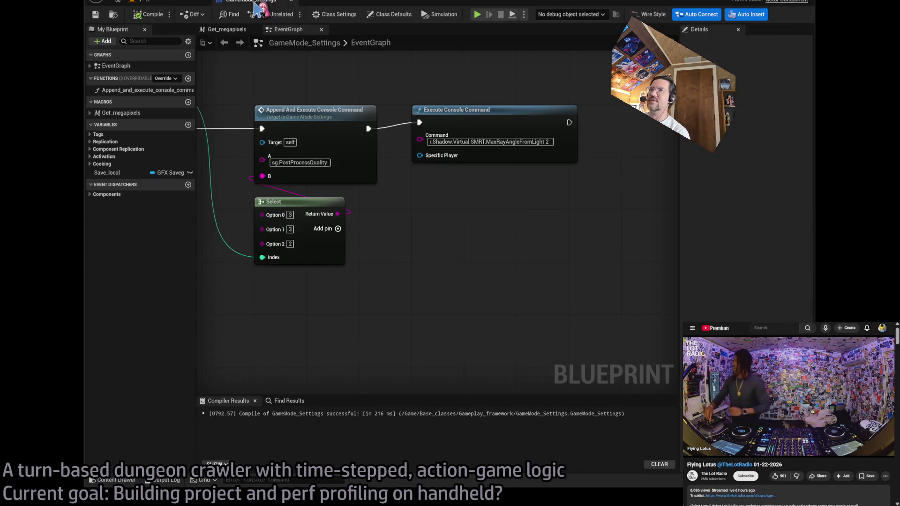
scroll(488, 266, up, 3)
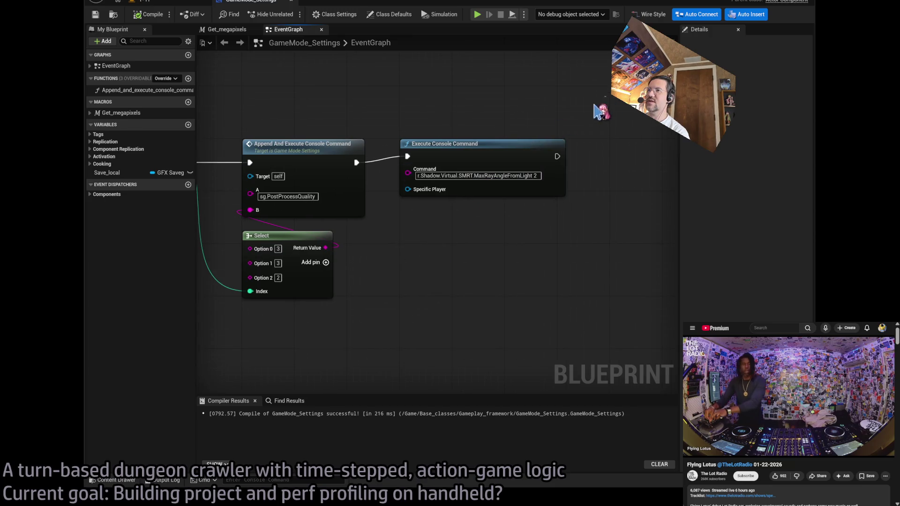
mouse_move(576, 126)
mouse_down()
mouse_move(351, 235)
mouse_move(427, 275)
mouse_up()
click(394, 251)
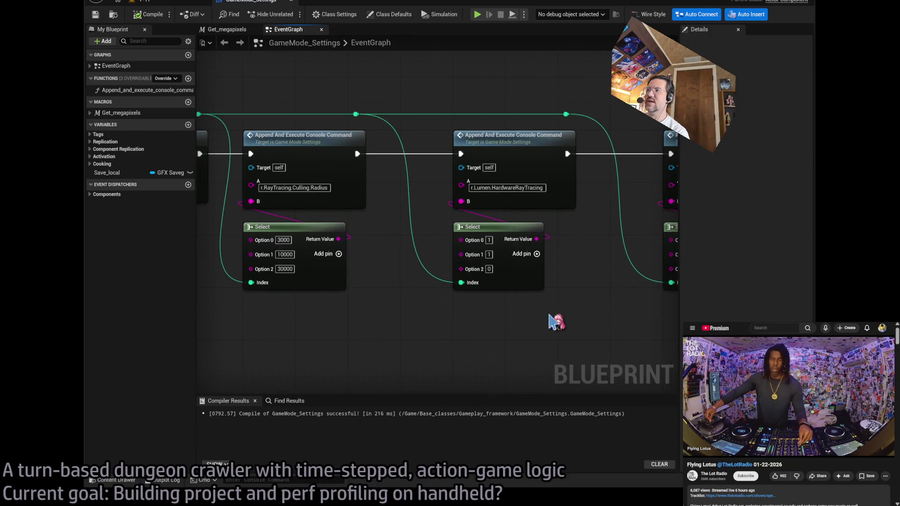
drag(554, 321, 469, 347)
mouse_move(561, 342)
mouse_down()
mouse_move(539, 323)
mouse_move(382, 302)
mouse_move(328, 281)
mouse_up()
drag(604, 280, 409, 266)
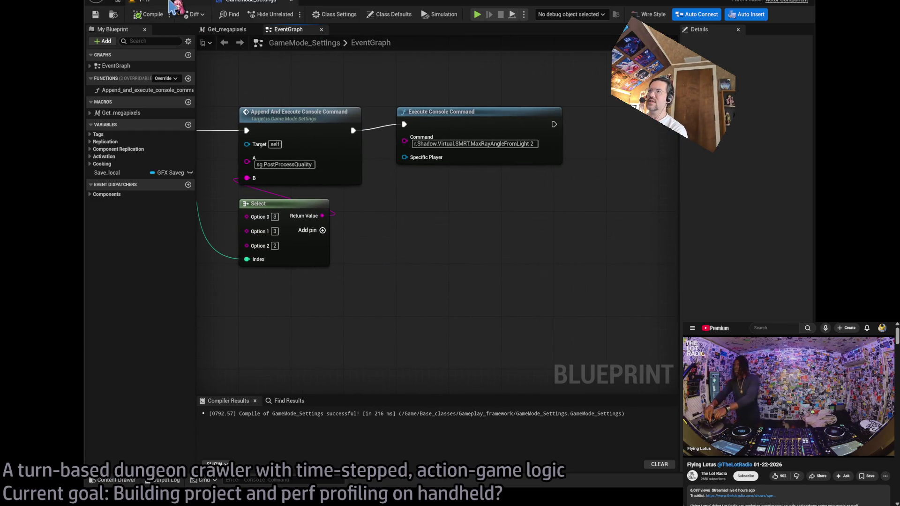
Review the sg.PostProcessQuality and r.Lumen.HardwareRayTracing nodes, commit the command text, then return to level 1-17.
key(ctrl+z)
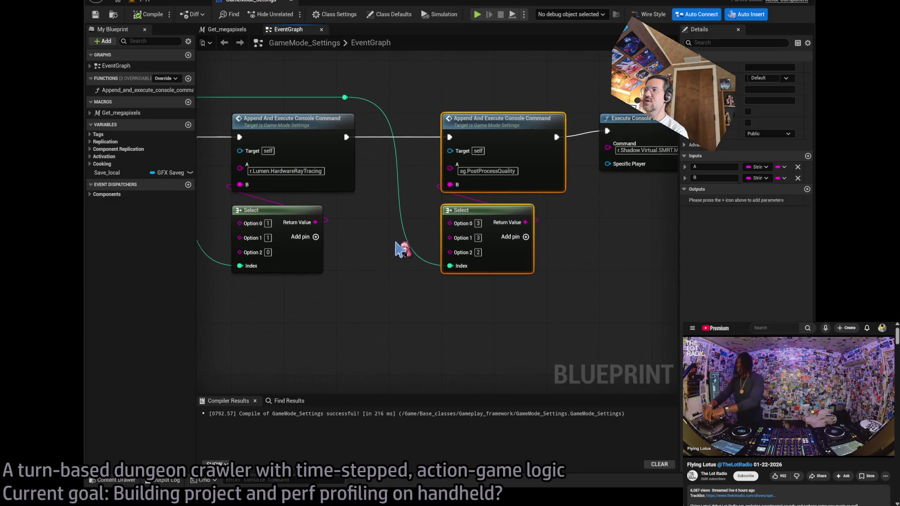
drag(519, 274, 403, 249)
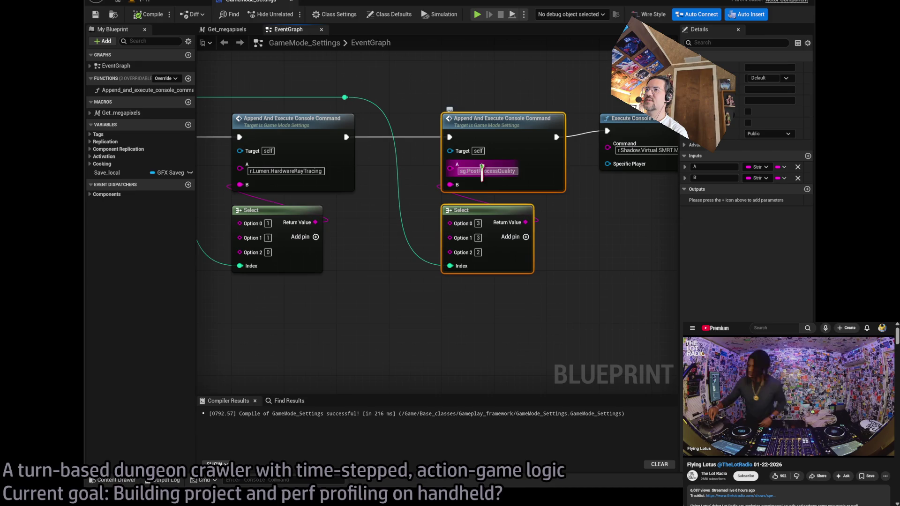
key(ctrl+z)
click(462, 169)
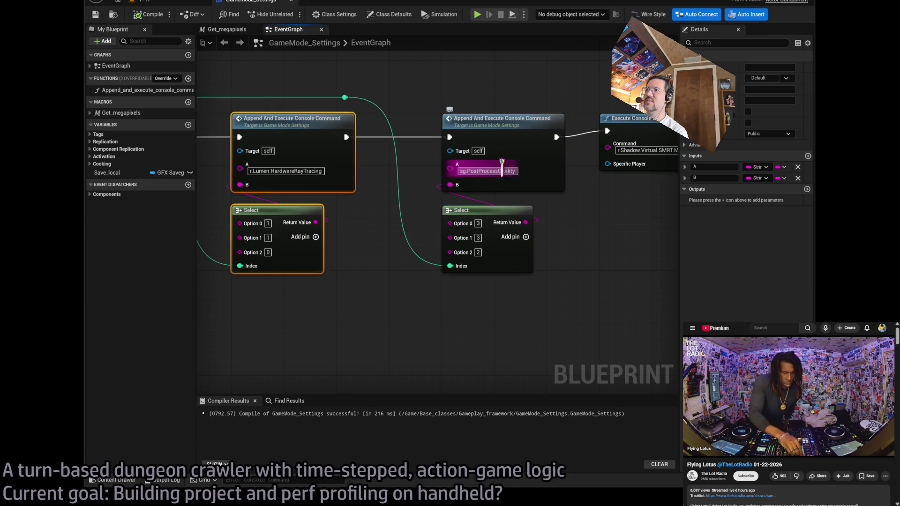
click(582, 254)
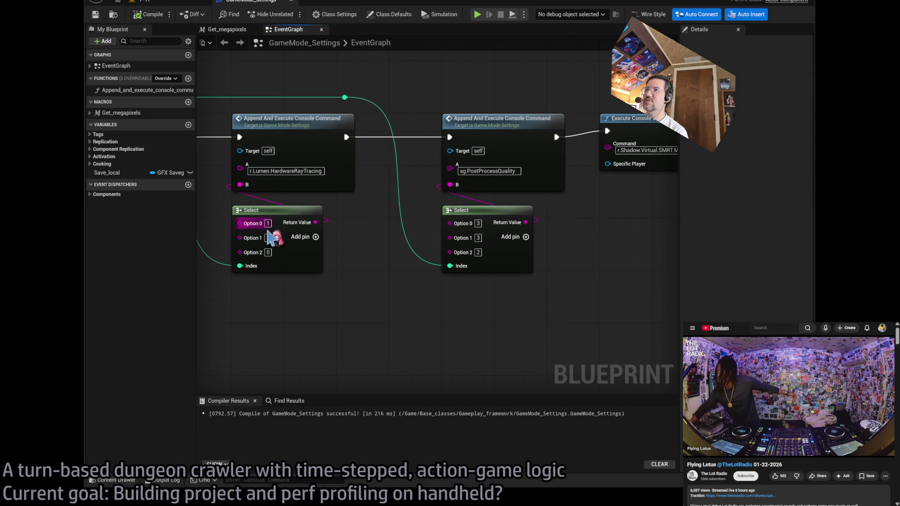
mouse_move(257, 237)
mouse_down()
mouse_move(385, 154)
mouse_move(243, 40)
mouse_up()
click(187, 2)
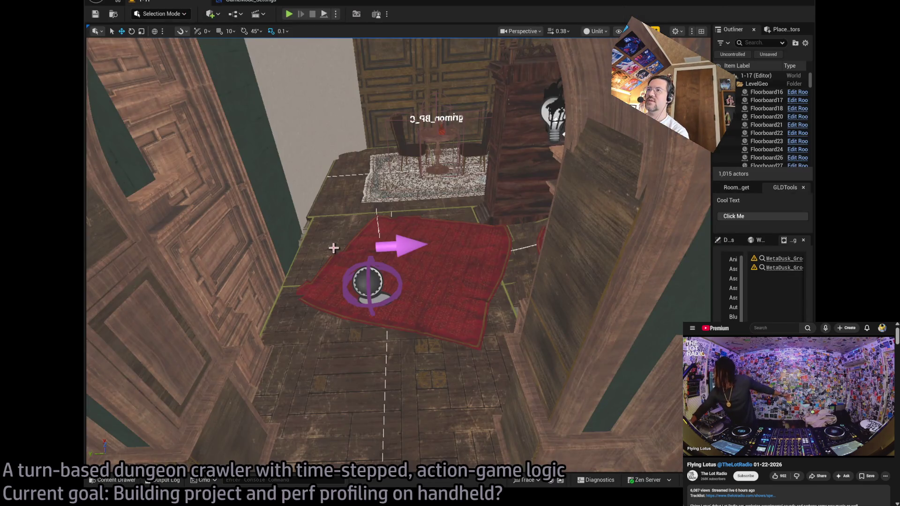
Open the Output Log drawer beneath the 1-17 dungeon level.
click(164, 479)
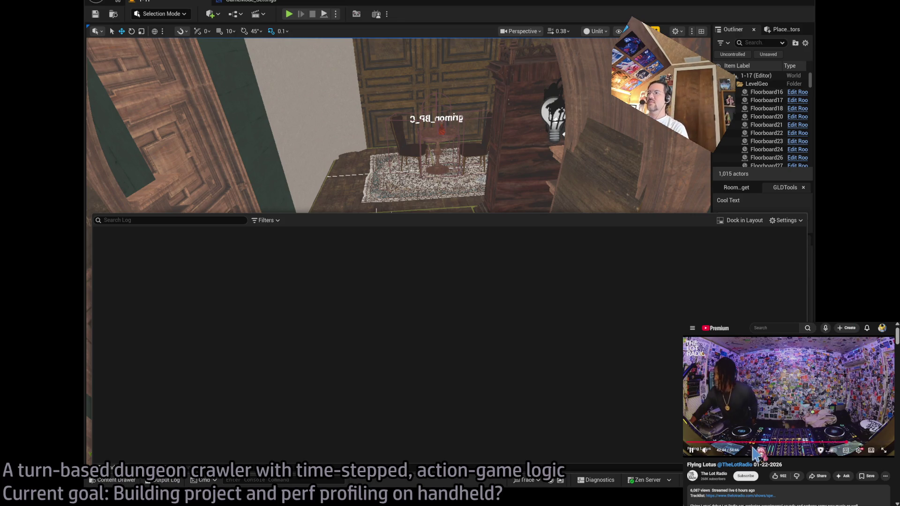
Wait as the Windows build reaches the cook stage and the asset registry scan completes.
mouse_move(705, 454)
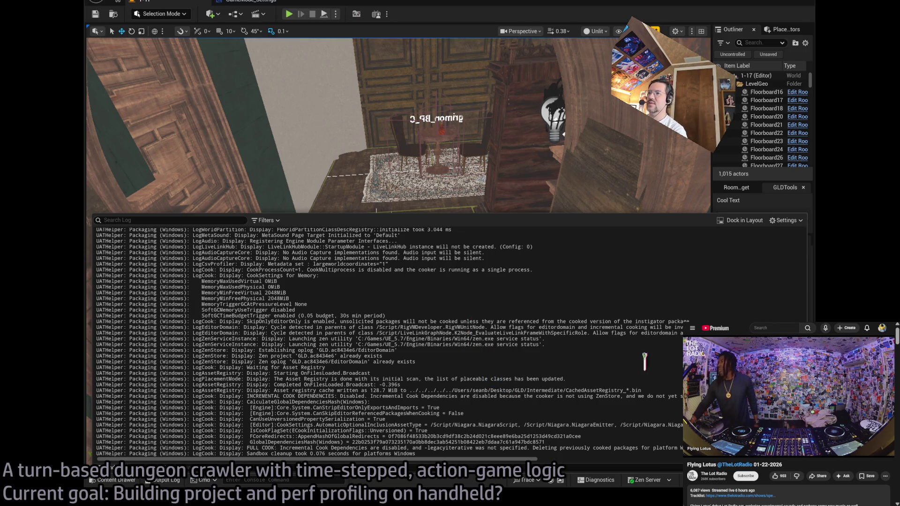
scroll(388, 342, up, 5)
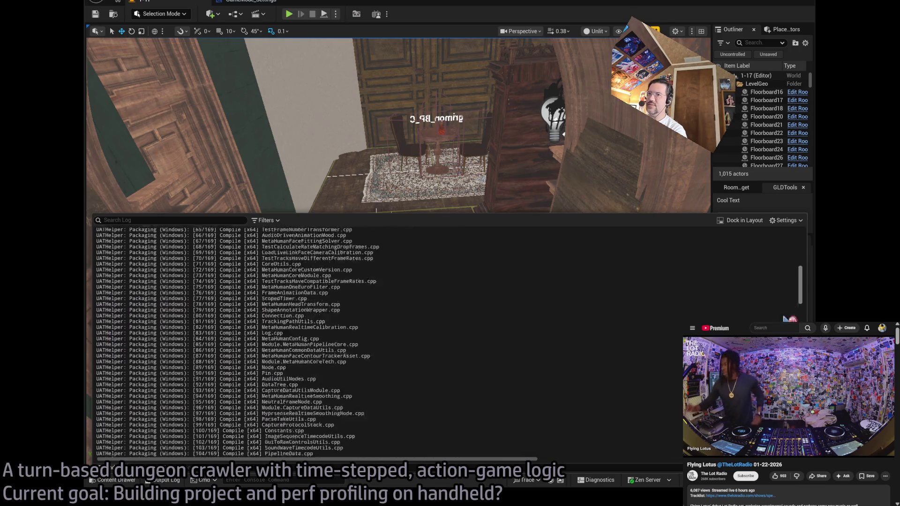
scroll(389, 342, down, 5)
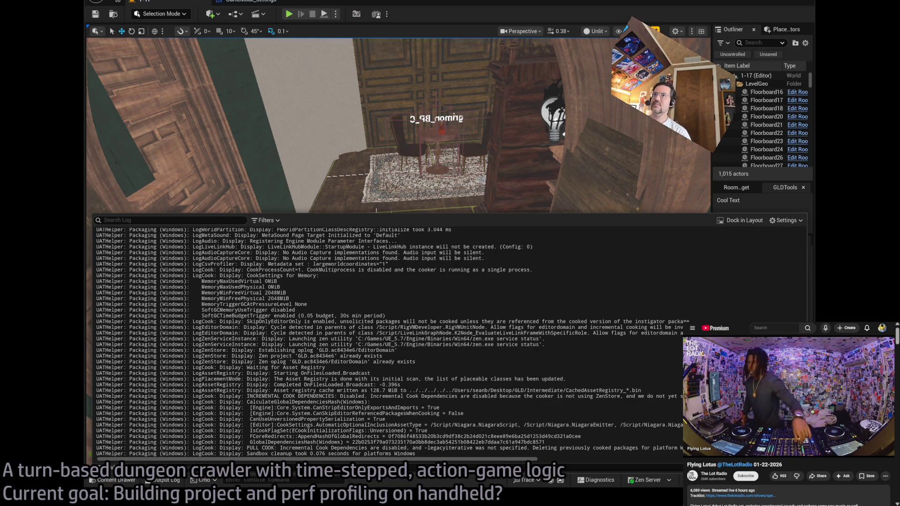
click(251, 2)
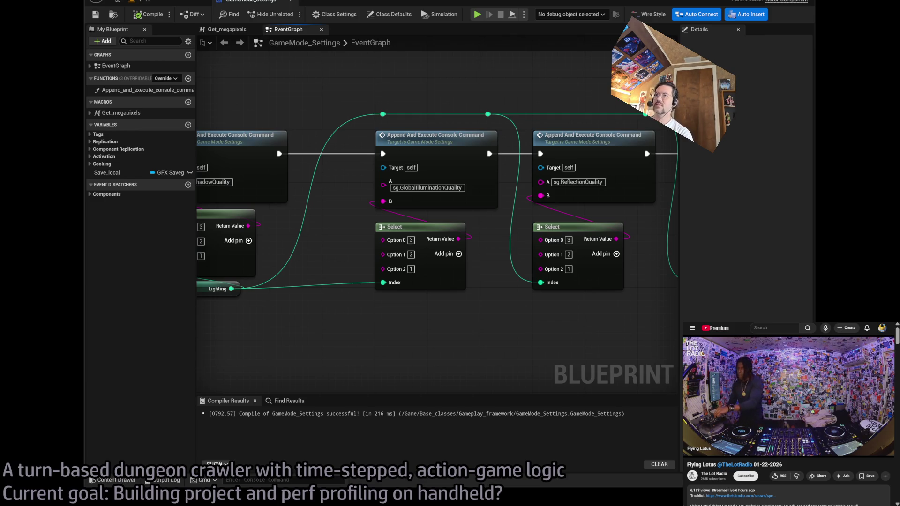
click(164, 480)
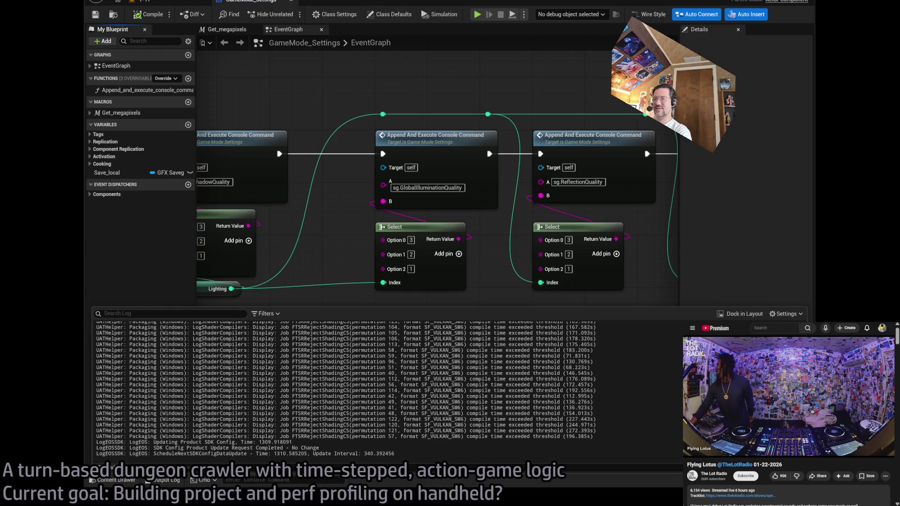
drag(327, 455, 281, 378)
click(393, 429)
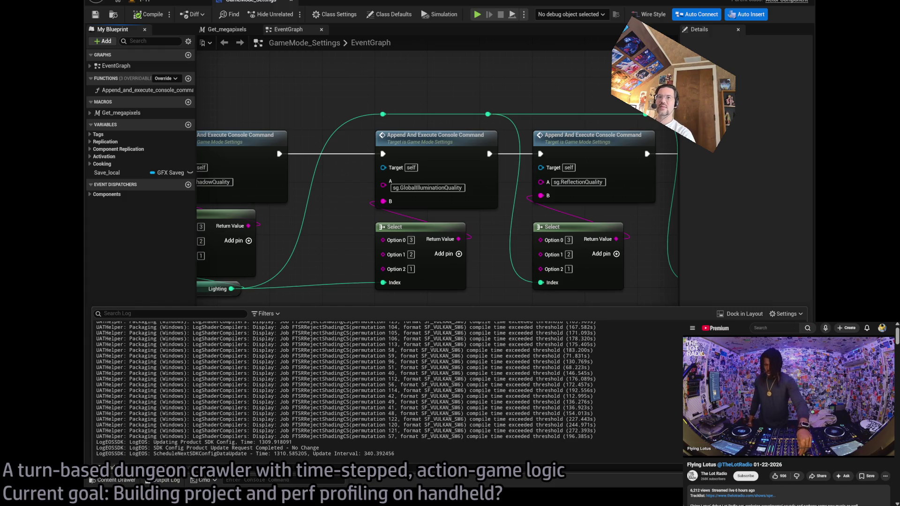
click(741, 495)
scroll(852, 443, down, 10)
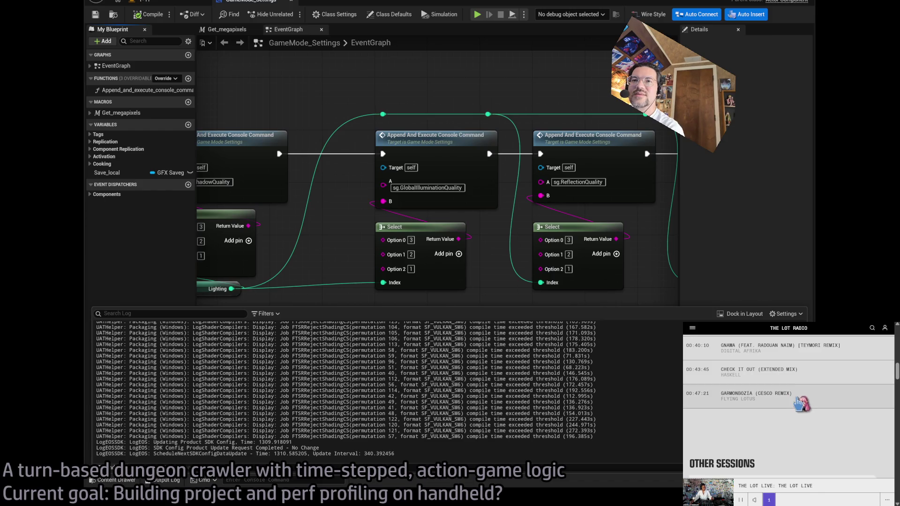
scroll(820, 403, up, 2)
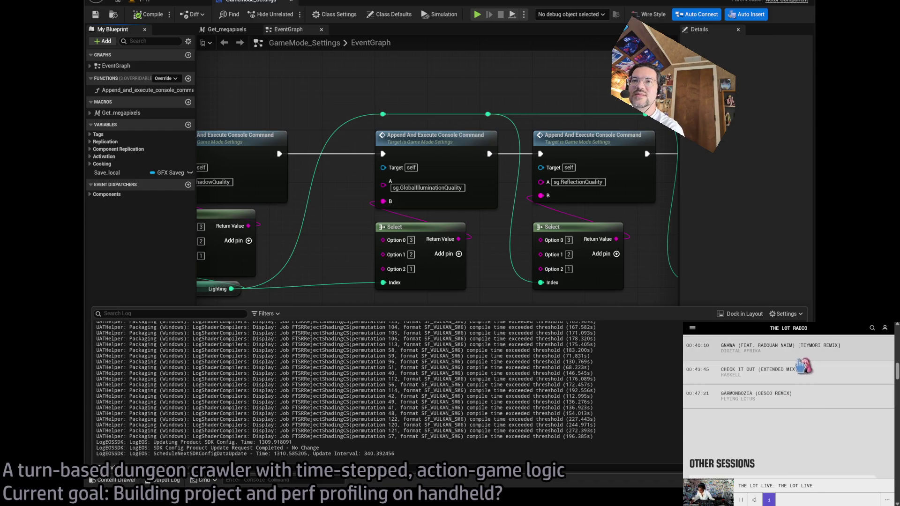
key(ctrl+w)
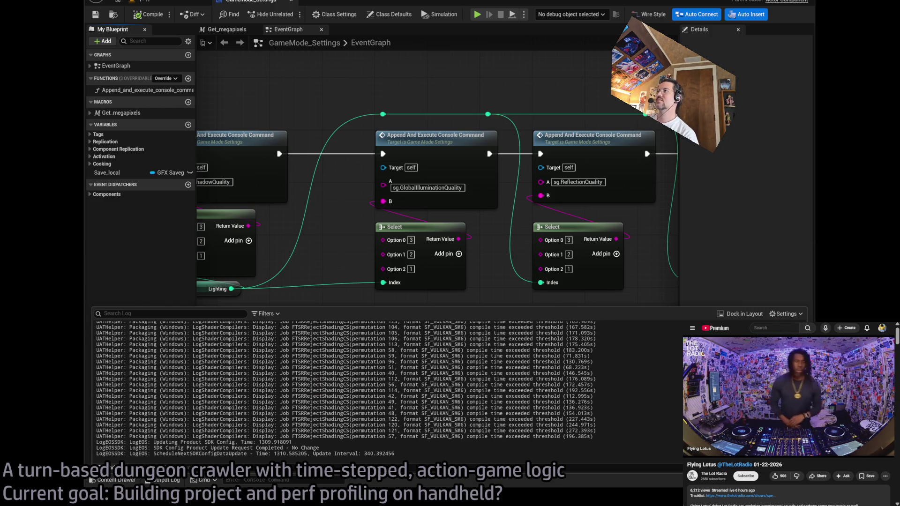
mouse_move(456, 449)
mouse_down()
mouse_move(443, 417)
mouse_move(457, 448)
mouse_move(487, 436)
mouse_up()
Clear the text selection in the Output Log while the build keeps cooking.
click(642, 455)
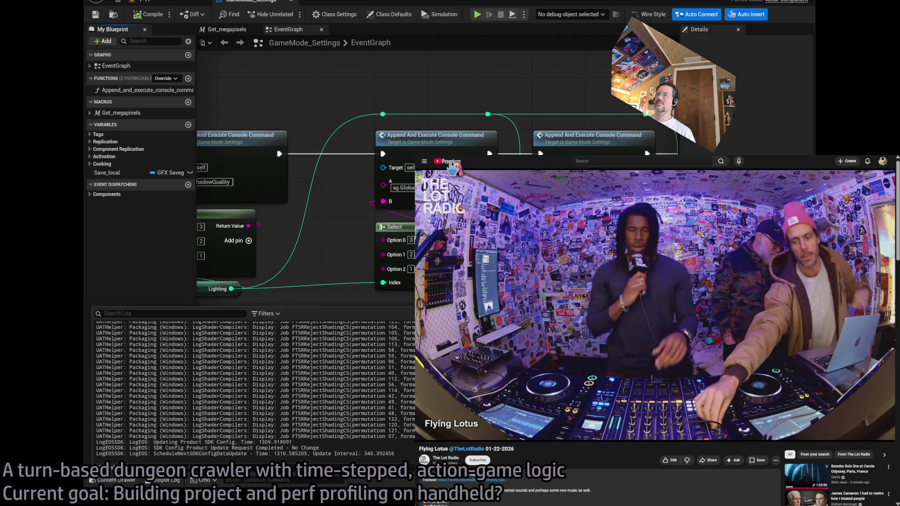
Leave the ended video for the YouTube home feed, scroll back to its top, and switch to Unreal.
mouse_move(466, 443)
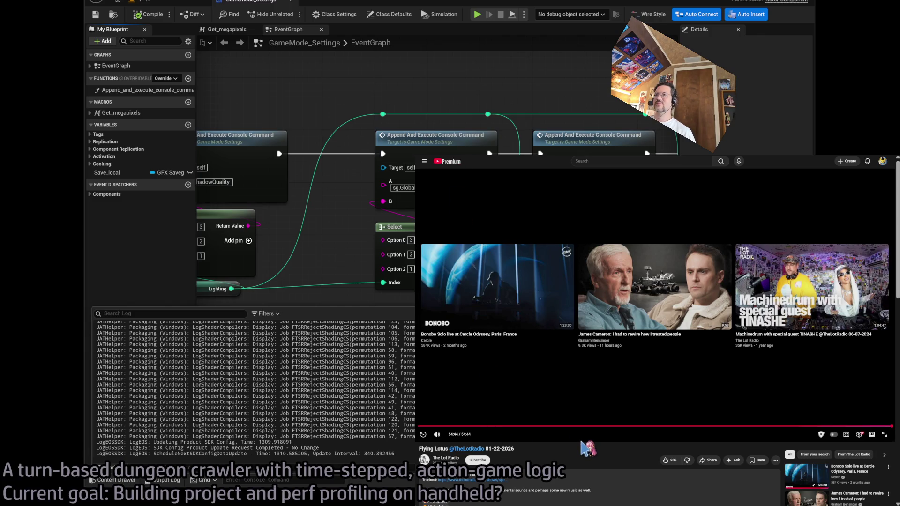
key(alt+Left)
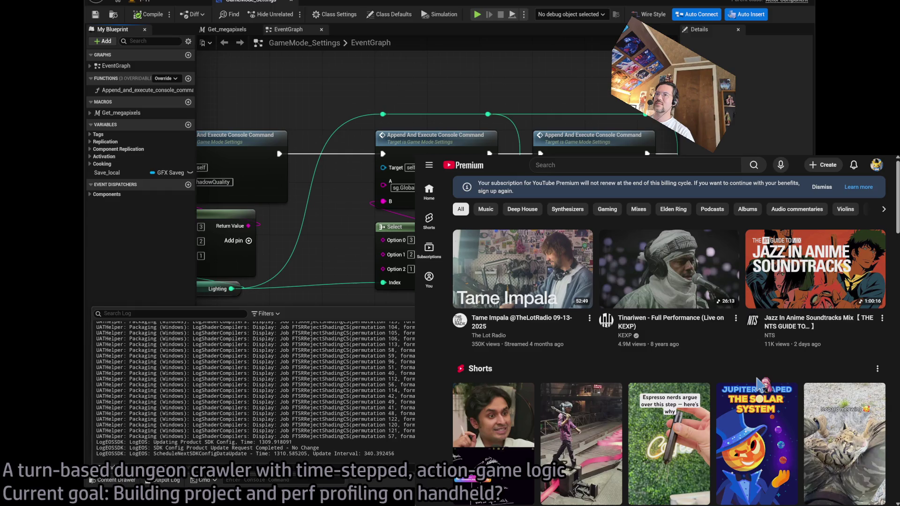
scroll(759, 381, down, 6)
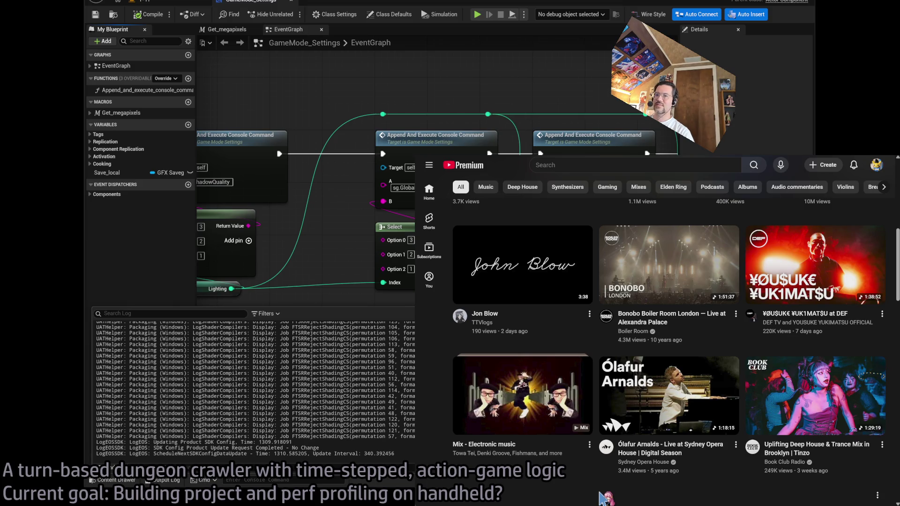
scroll(603, 498, up, 6)
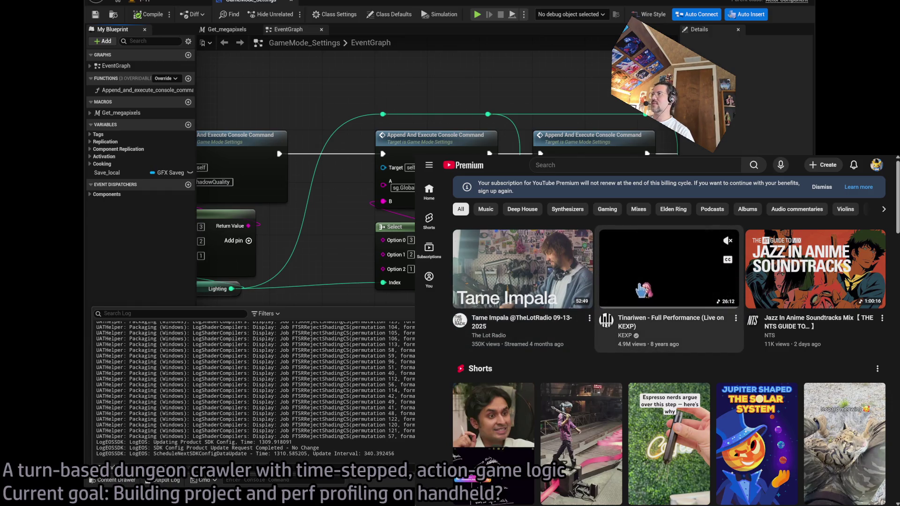
key(alt+Tab)
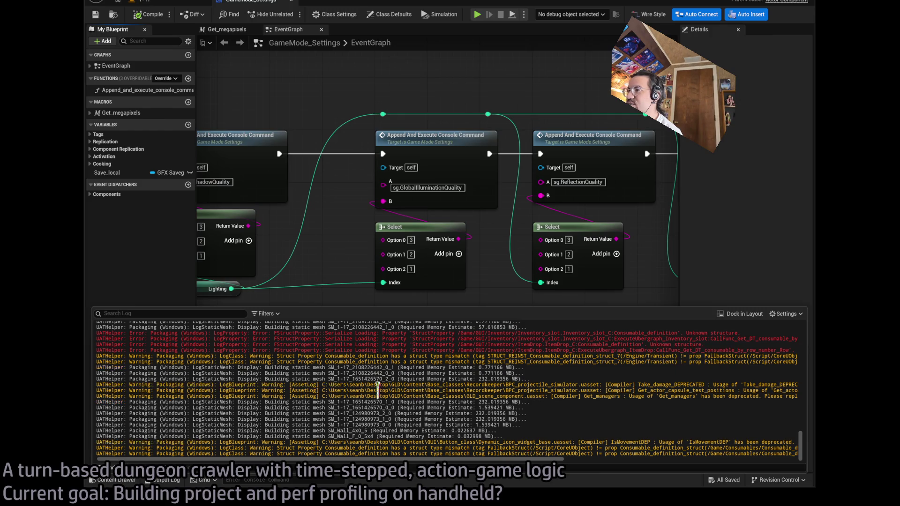
scroll(525, 367, up, 5)
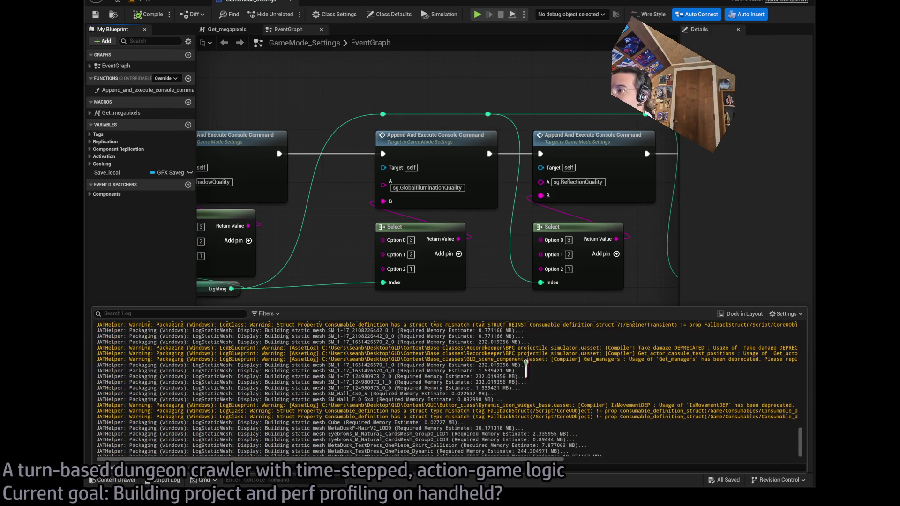
scroll(550, 388, up, 3)
scroll(548, 382, down, 8)
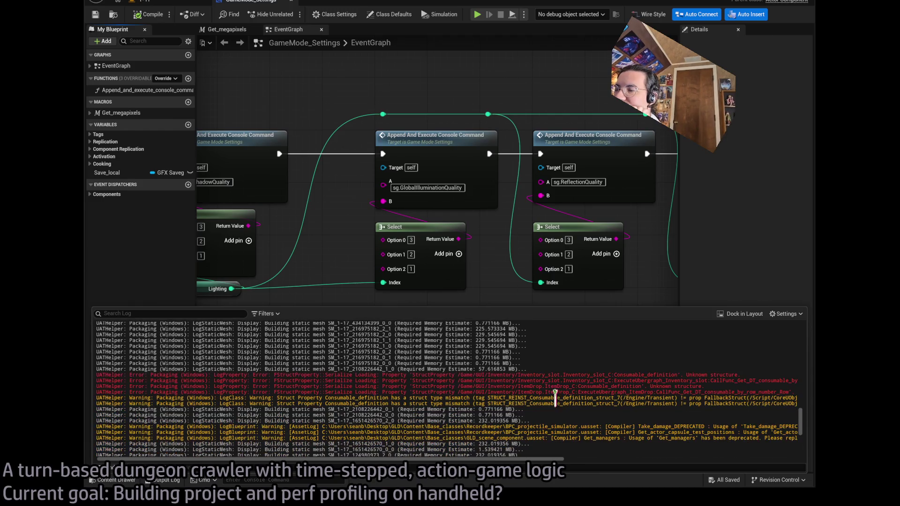
scroll(545, 375, down, 8)
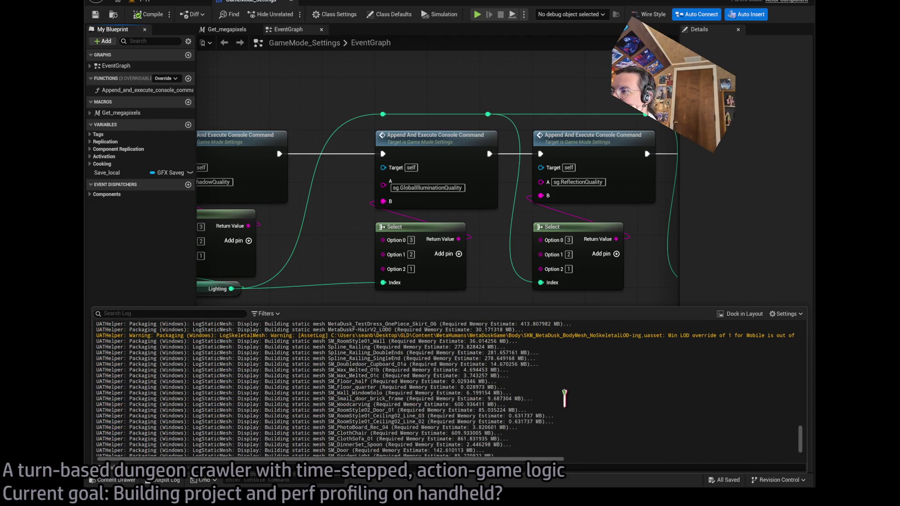
scroll(564, 397, up, 5)
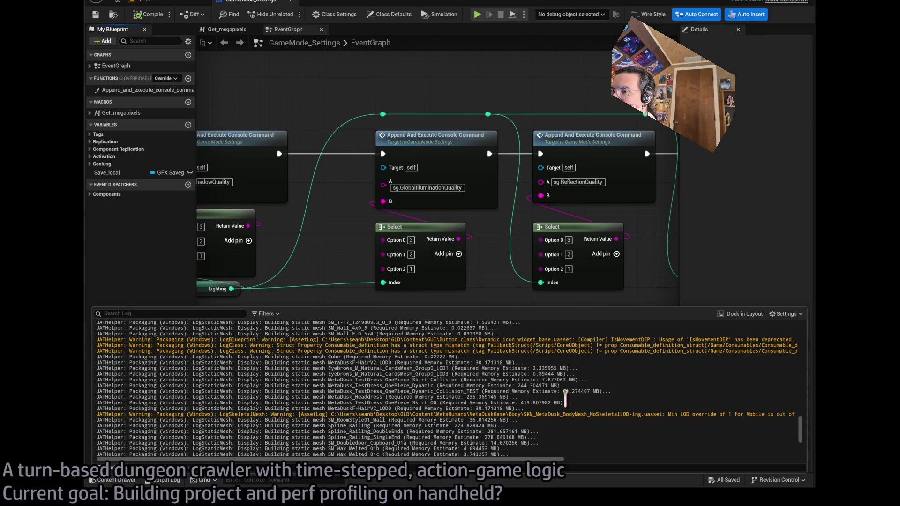
scroll(533, 393, down, 10)
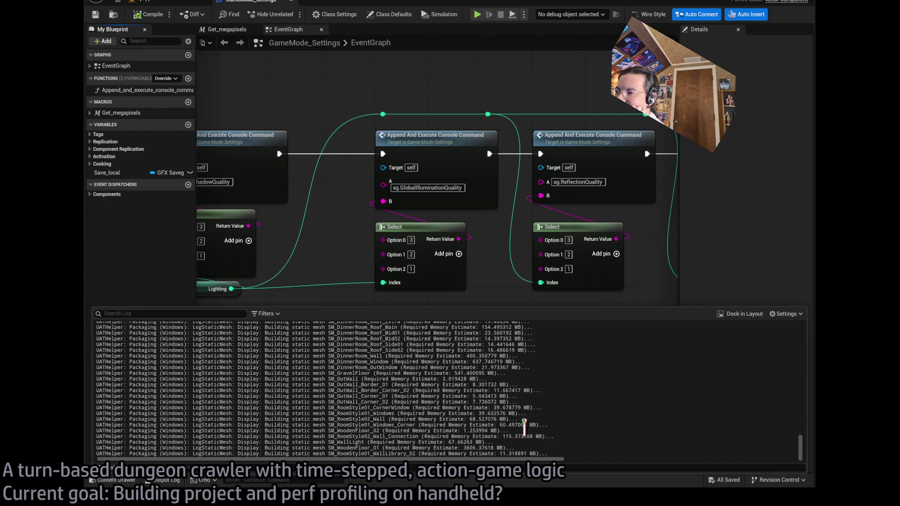
scroll(525, 427, up, 10)
scroll(526, 427, up, 10)
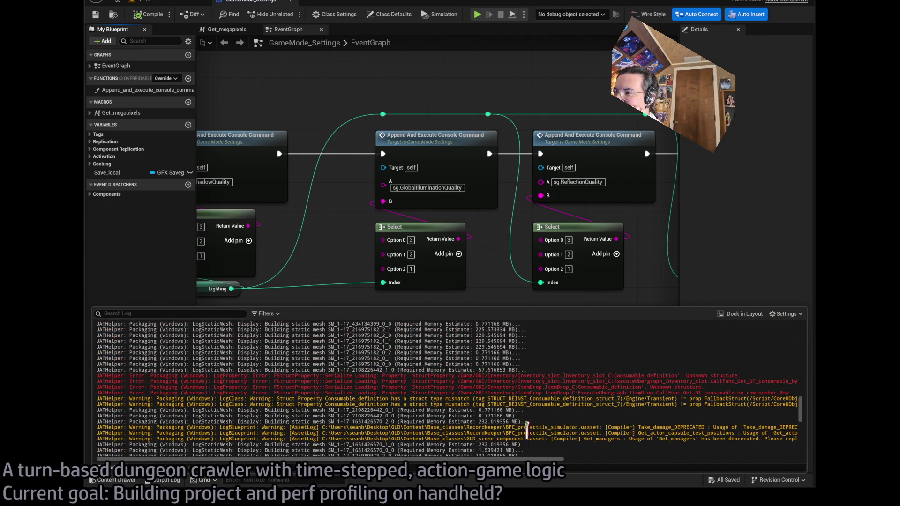
scroll(530, 434, down, 5)
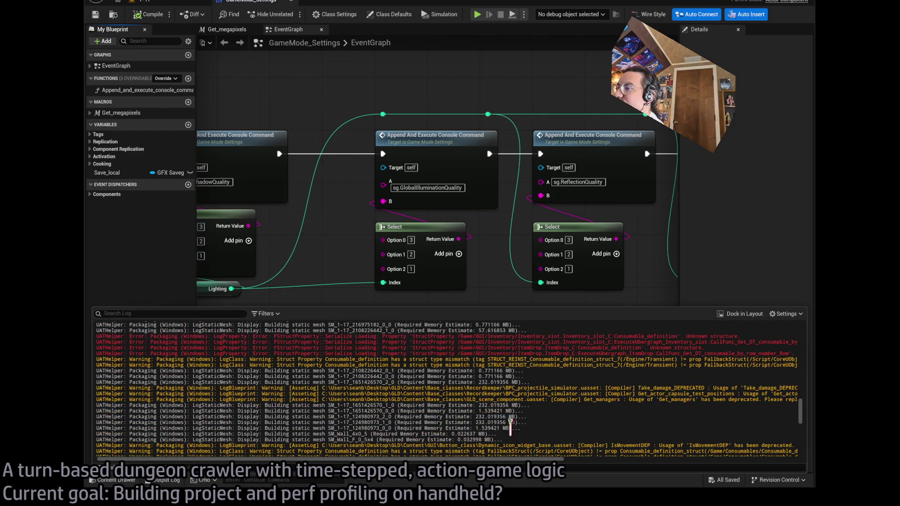
mouse_move(457, 462)
mouse_down()
mouse_move(581, 461)
mouse_move(382, 461)
mouse_move(716, 466)
mouse_move(578, 467)
mouse_up()
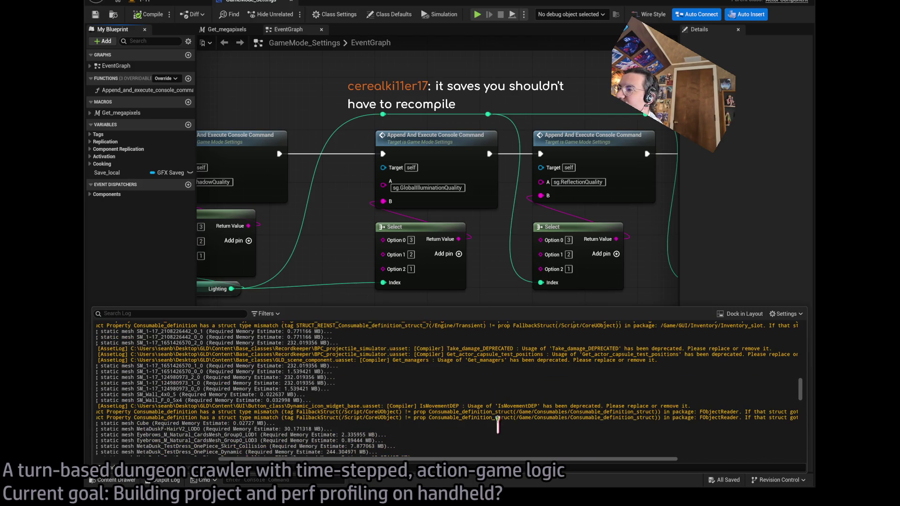
drag(490, 458, 367, 459)
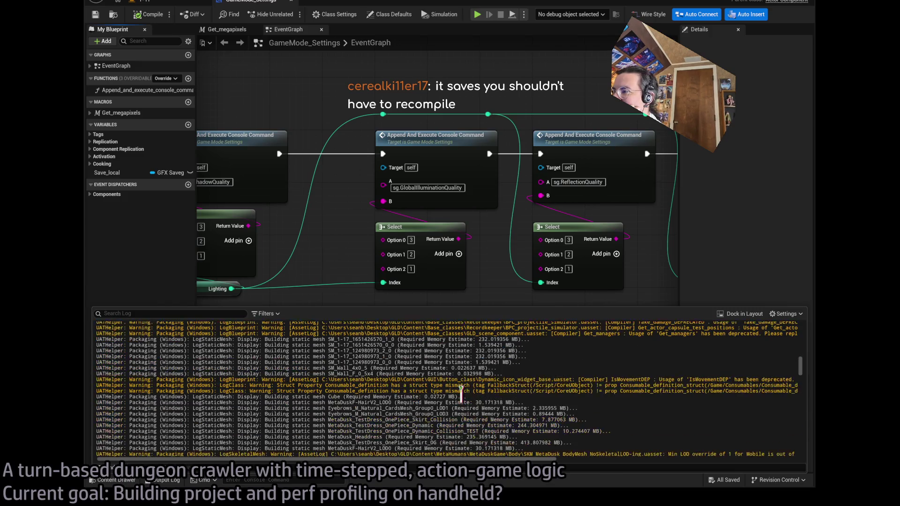
mouse_move(358, 459)
mouse_down()
mouse_move(609, 458)
mouse_move(372, 461)
mouse_move(448, 453)
mouse_move(608, 464)
mouse_up()
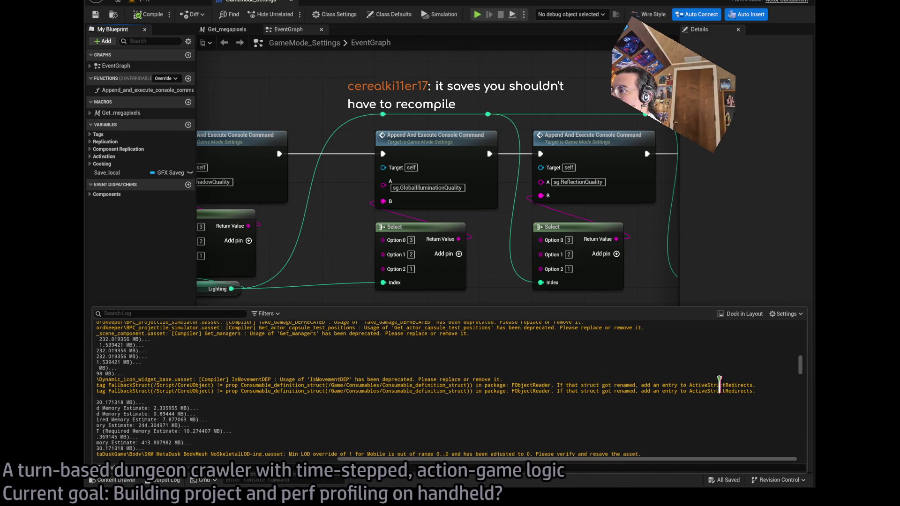
drag(699, 465, 459, 464)
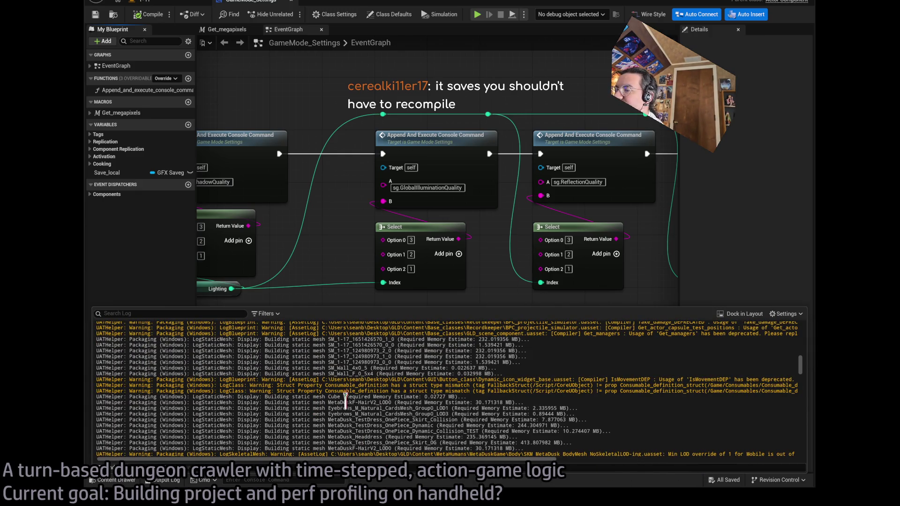
scroll(365, 401, down, 2)
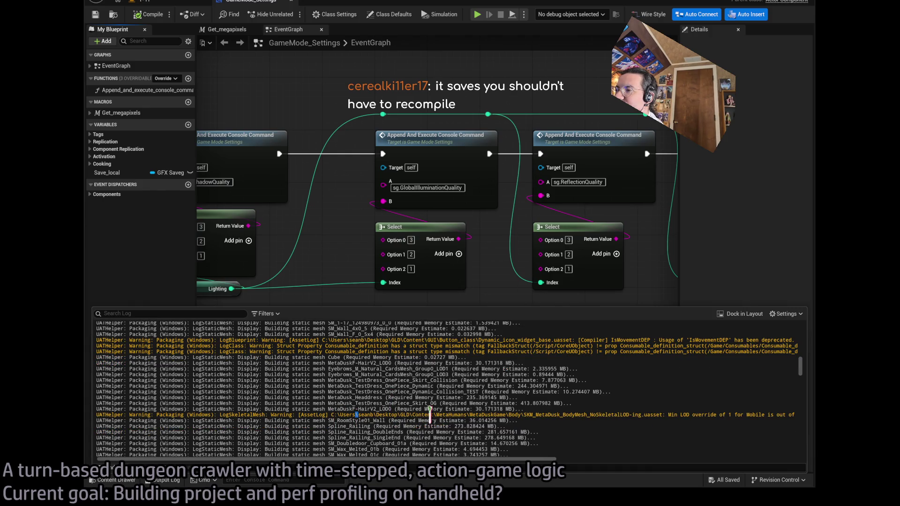
mouse_move(356, 459)
mouse_down()
mouse_move(509, 457)
mouse_move(363, 459)
mouse_up()
scroll(381, 430, up, 6)
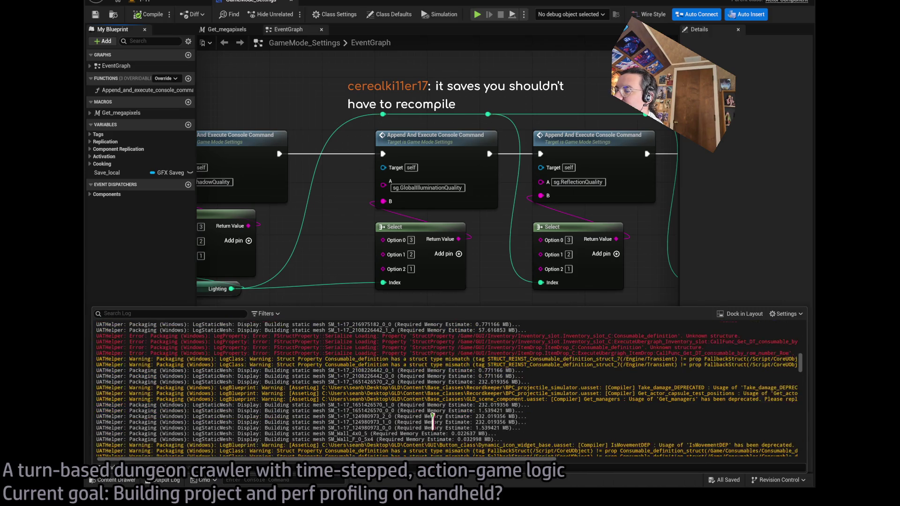
scroll(469, 421, right, 3)
scroll(535, 396, up, 4)
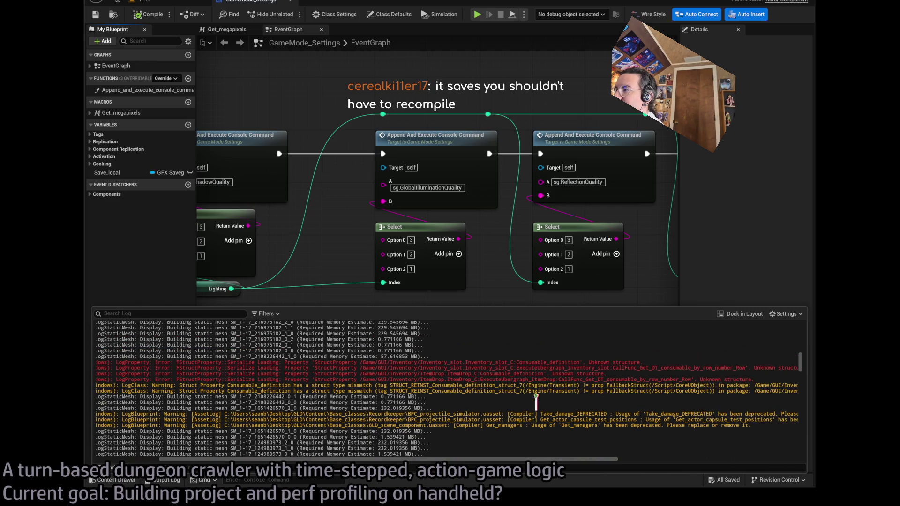
drag(383, 358, 518, 380)
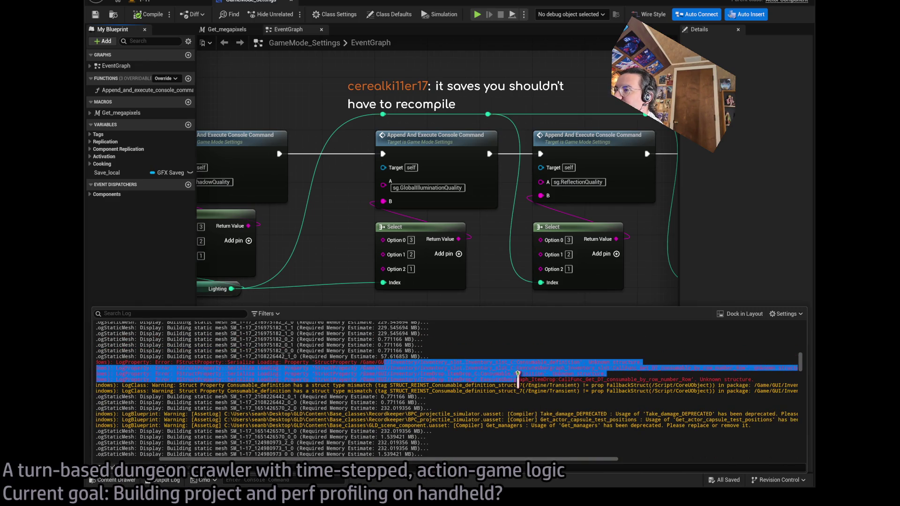
click(485, 375)
mouse_move(444, 370)
mouse_down()
mouse_move(598, 370)
mouse_move(513, 368)
mouse_move(558, 369)
mouse_up()
click(513, 368)
click(487, 382)
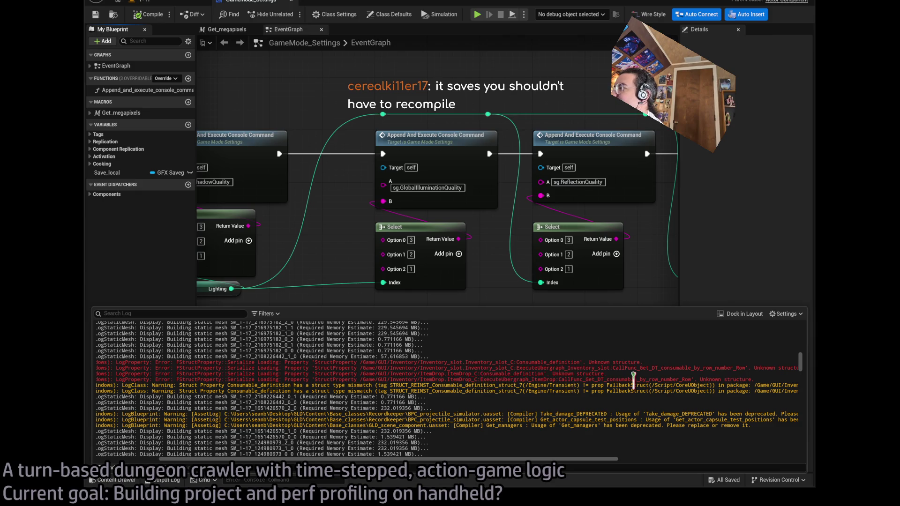
drag(440, 385, 531, 391)
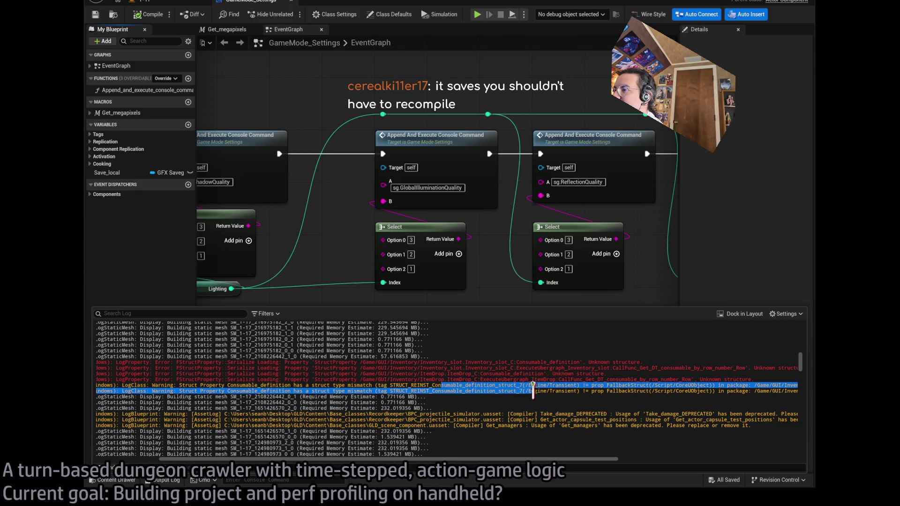
click(461, 429)
scroll(484, 412, down, 3)
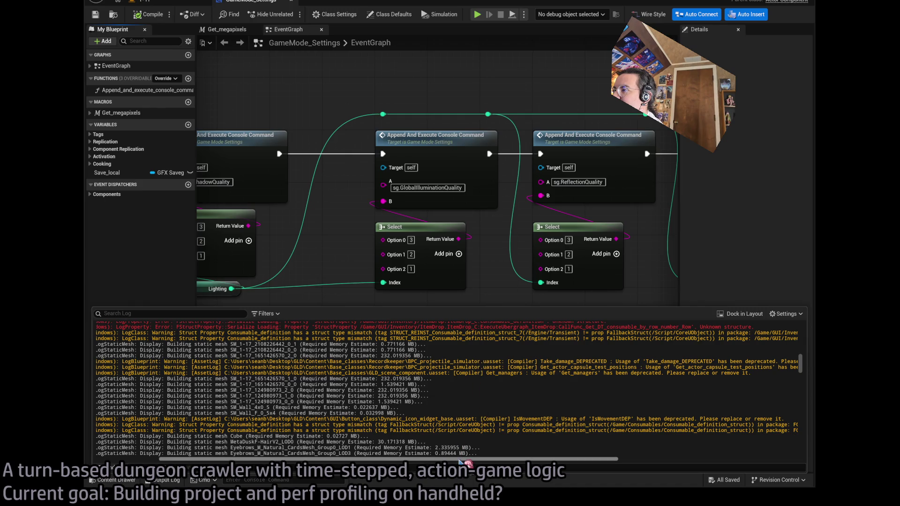
mouse_move(466, 459)
mouse_down()
mouse_move(623, 460)
mouse_move(544, 460)
mouse_move(454, 442)
mouse_up()
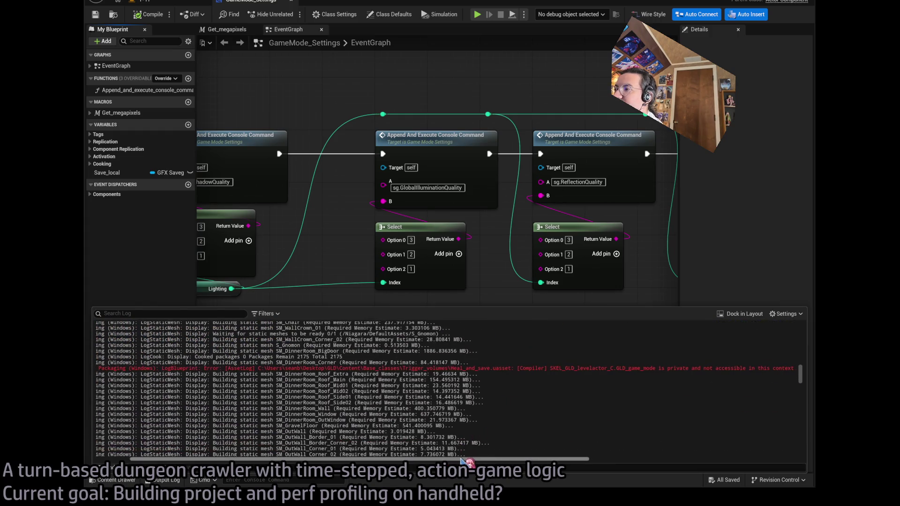
drag(463, 461, 477, 459)
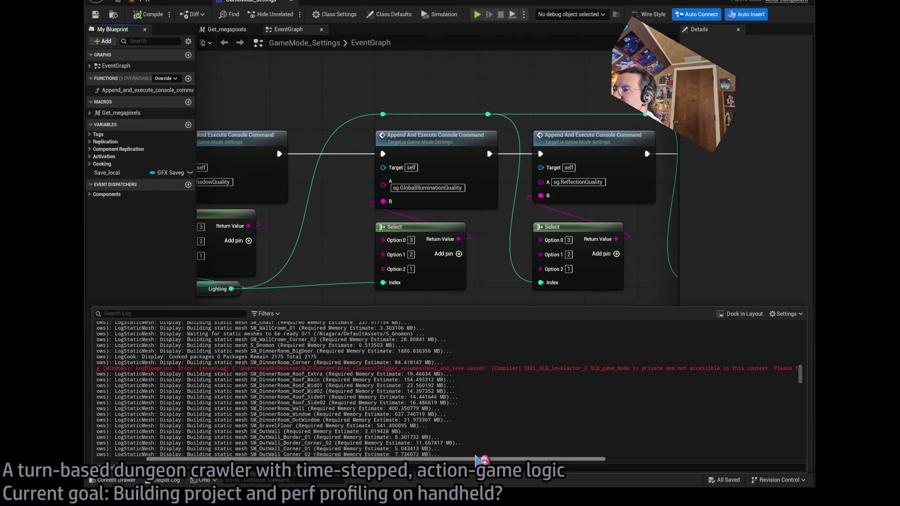
mouse_move(477, 460)
mouse_down()
mouse_move(584, 450)
mouse_move(647, 458)
mouse_up()
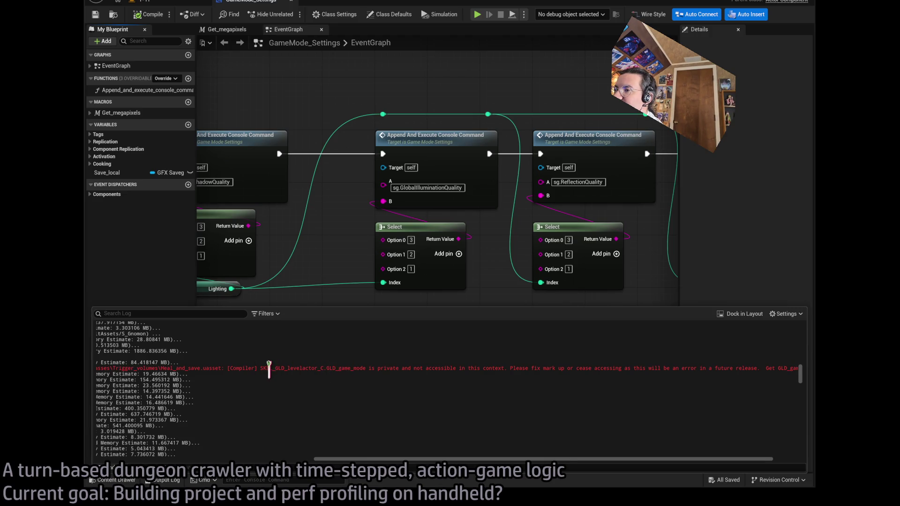
double_click(328, 368)
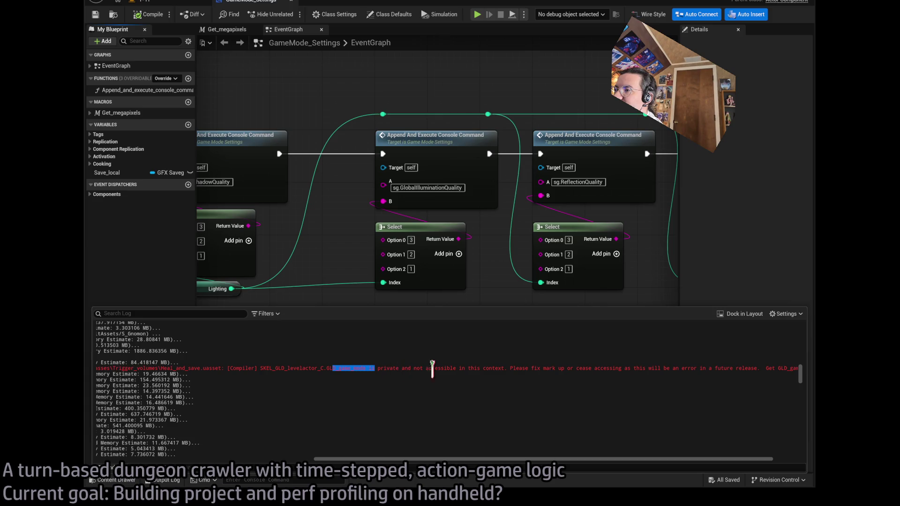
click(577, 375)
mouse_move(572, 461)
mouse_down()
mouse_move(602, 460)
mouse_move(380, 456)
mouse_up()
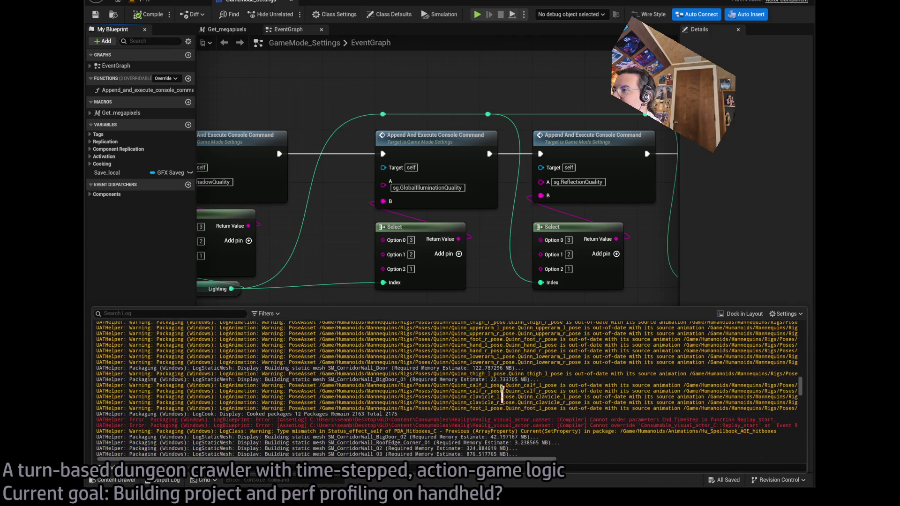
Scroll up and select spans of the red error text in the packaging log.
scroll(552, 391, up, 1)
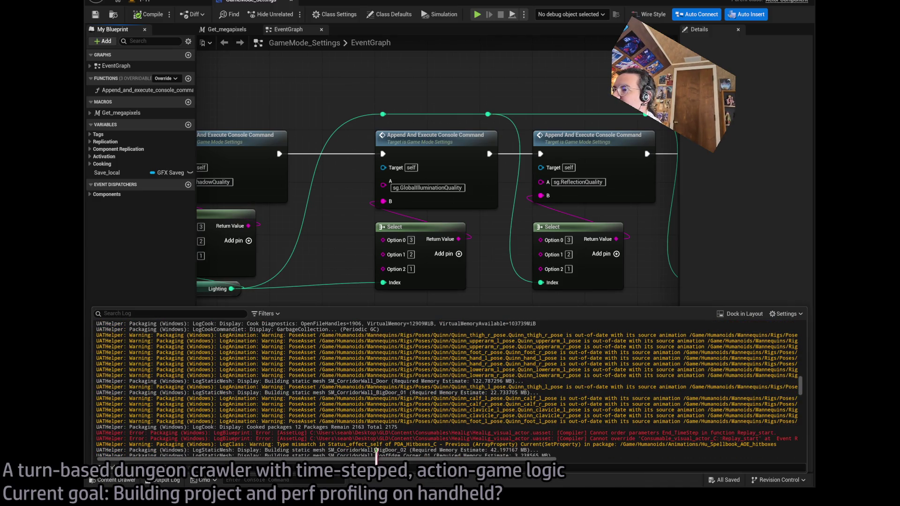
mouse_move(376, 459)
mouse_down()
mouse_move(421, 459)
mouse_move(446, 432)
mouse_move(702, 433)
mouse_up()
click(609, 432)
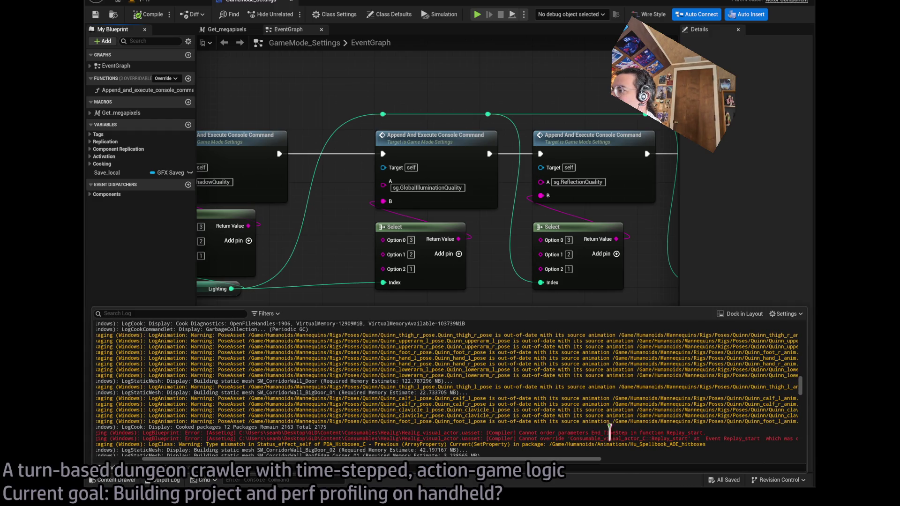
double_click(528, 433)
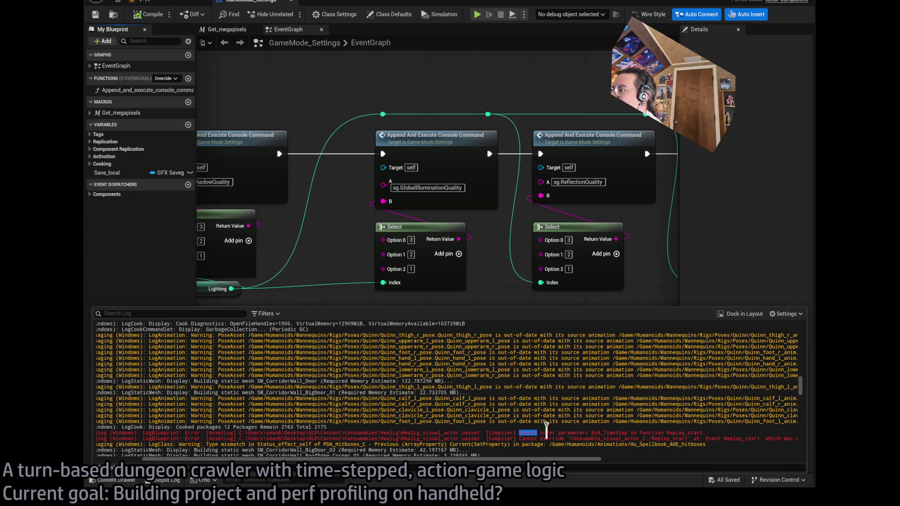
mouse_move(680, 433)
mouse_down()
mouse_move(552, 433)
mouse_move(612, 433)
mouse_move(598, 433)
mouse_up()
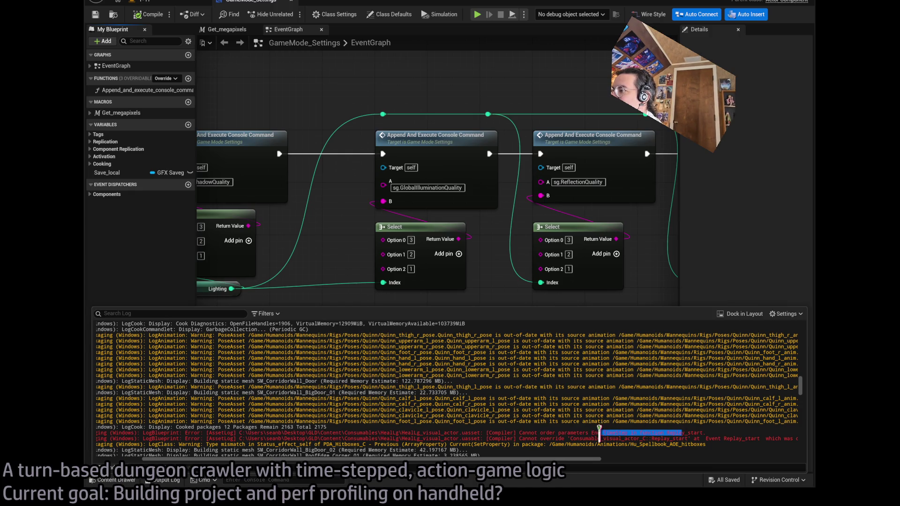
click(549, 414)
scroll(549, 414, down, 3)
mouse_move(422, 389)
mouse_down()
mouse_move(635, 395)
mouse_move(524, 398)
mouse_up()
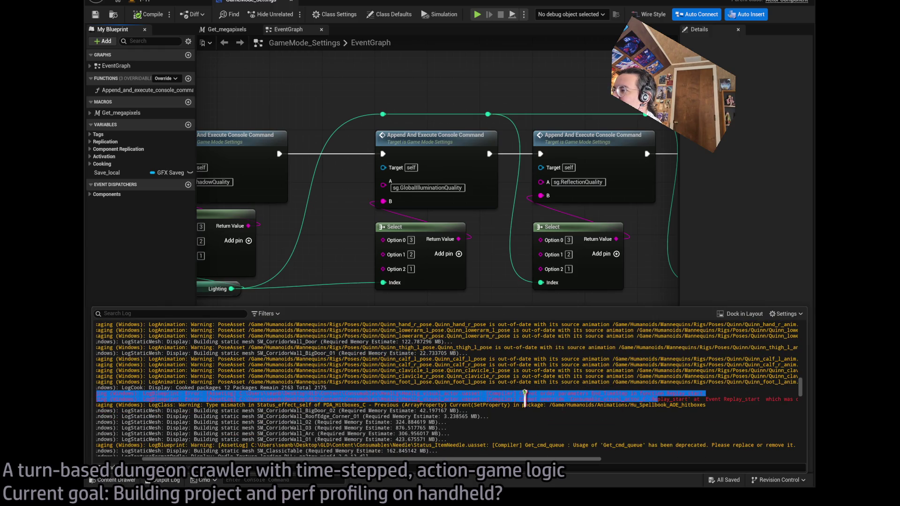
click(527, 398)
Scroll down to the CollectionMass IsValidIndex ensure-failure callstack from the Room_destructible construction script.
scroll(527, 398, down, 3)
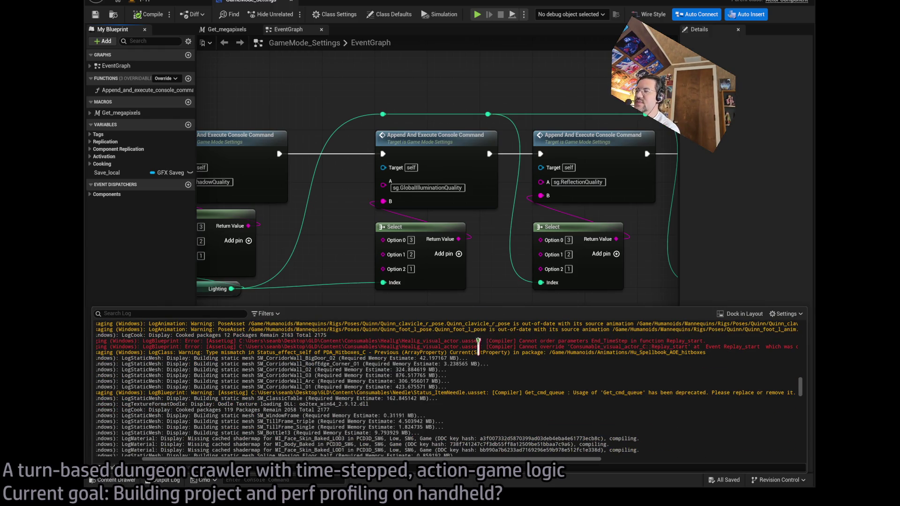
scroll(482, 347, down, 10)
drag(449, 462, 403, 462)
scroll(461, 371, down, 10)
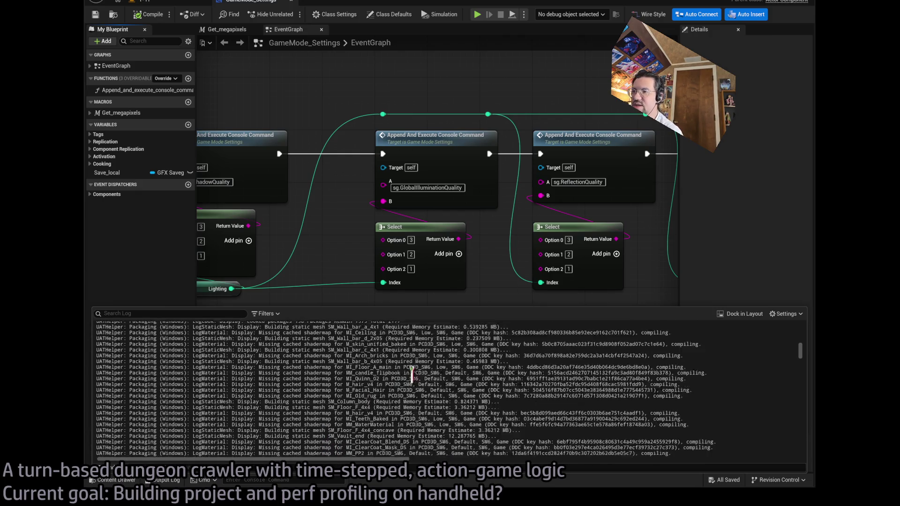
scroll(798, 348, down, 10)
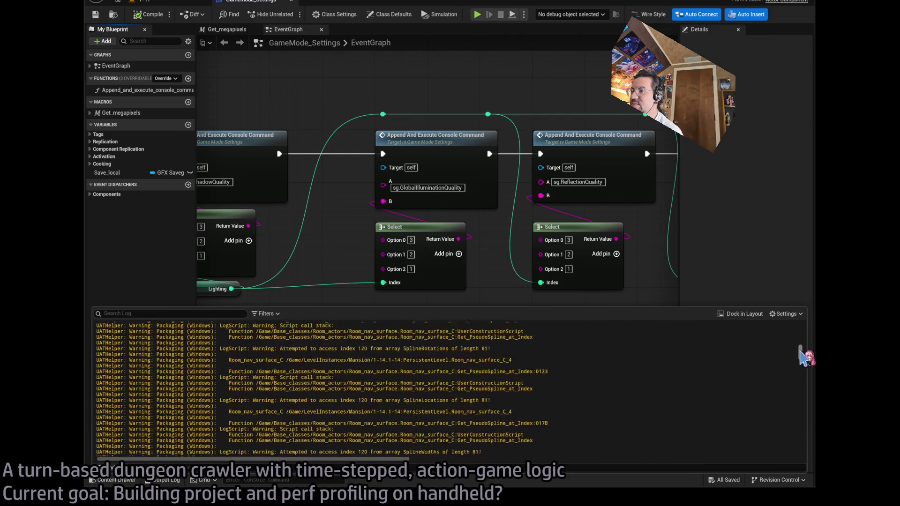
scroll(531, 402, down, 4)
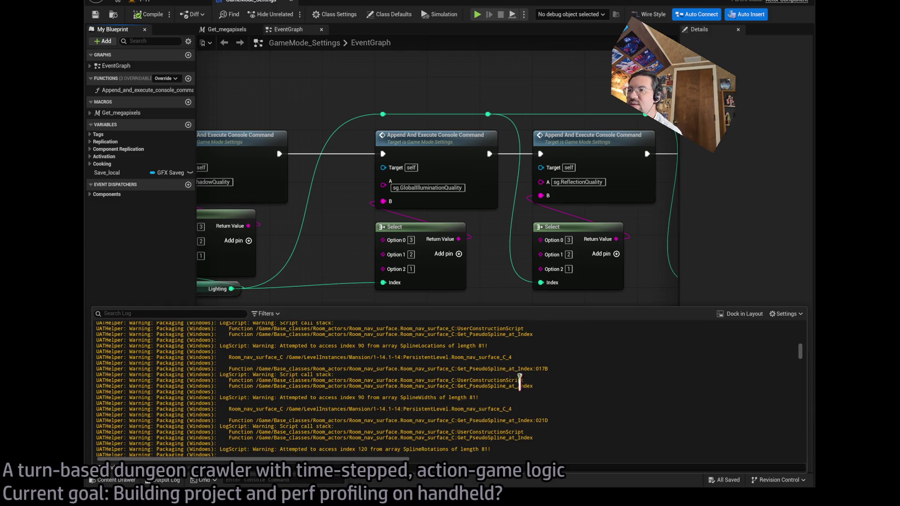
scroll(618, 379, up, 2)
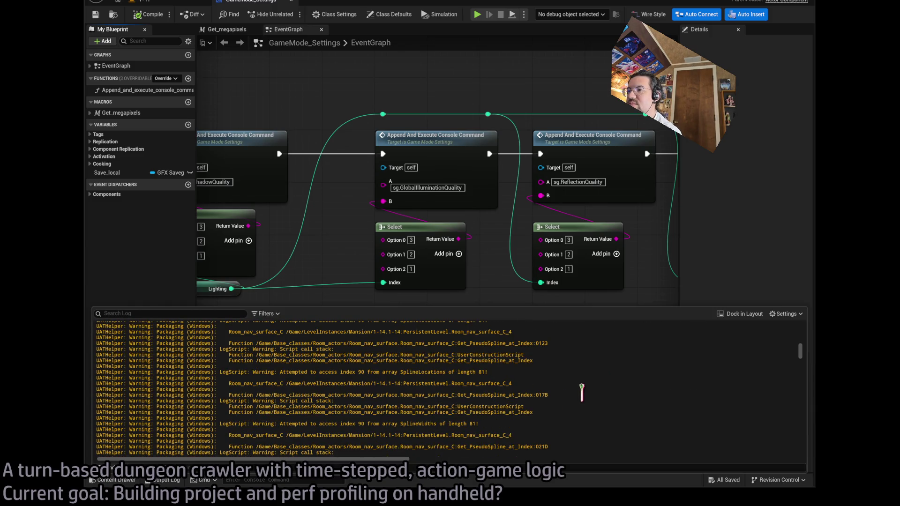
scroll(525, 382, up, 3)
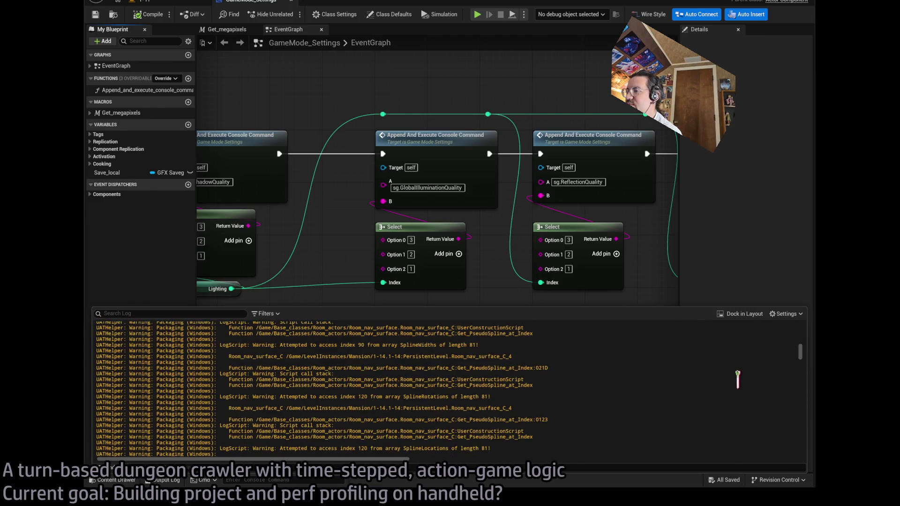
scroll(745, 377, down, 5)
scroll(808, 358, down, 10)
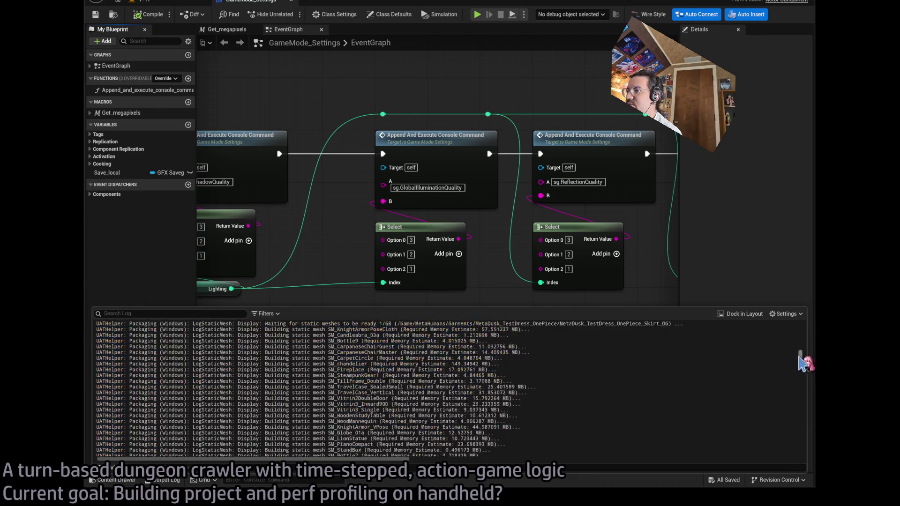
drag(789, 366, 797, 448)
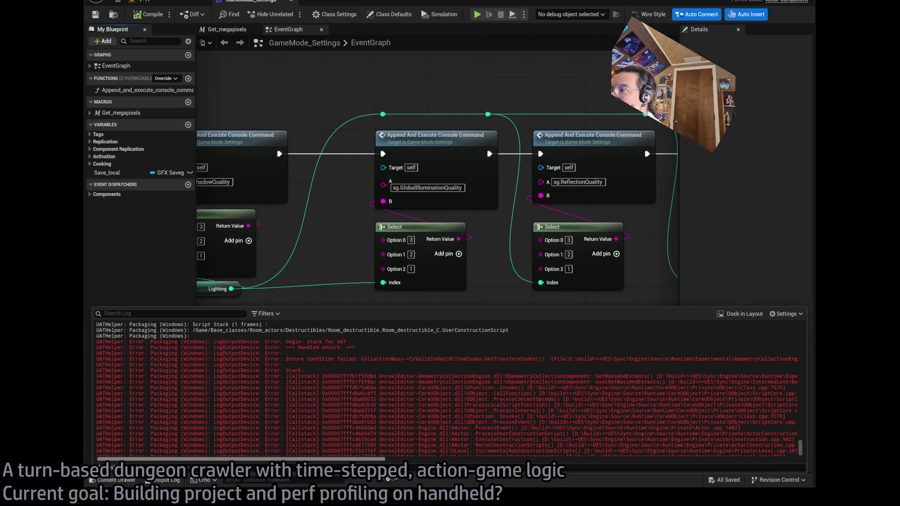
mouse_move(361, 459)
mouse_down()
mouse_move(504, 459)
mouse_move(385, 462)
mouse_up()
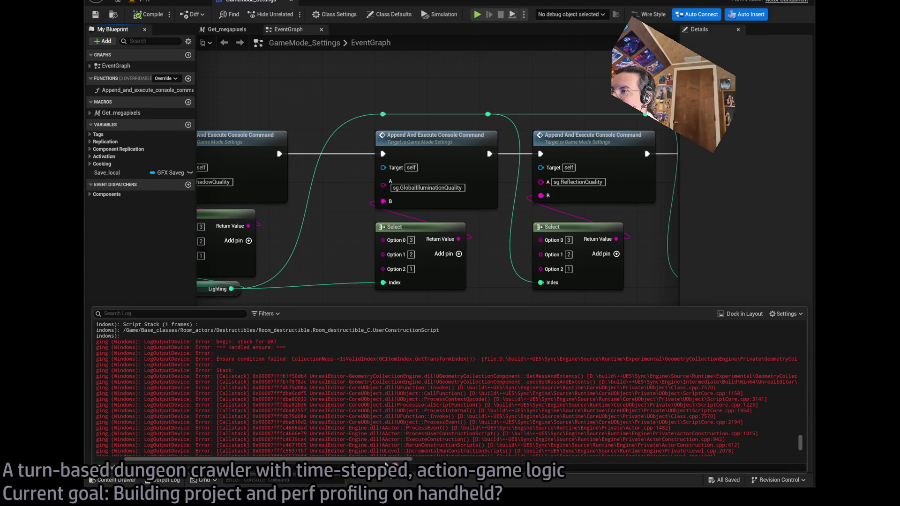
mouse_move(387, 462)
mouse_down()
mouse_move(487, 463)
mouse_move(375, 463)
mouse_up()
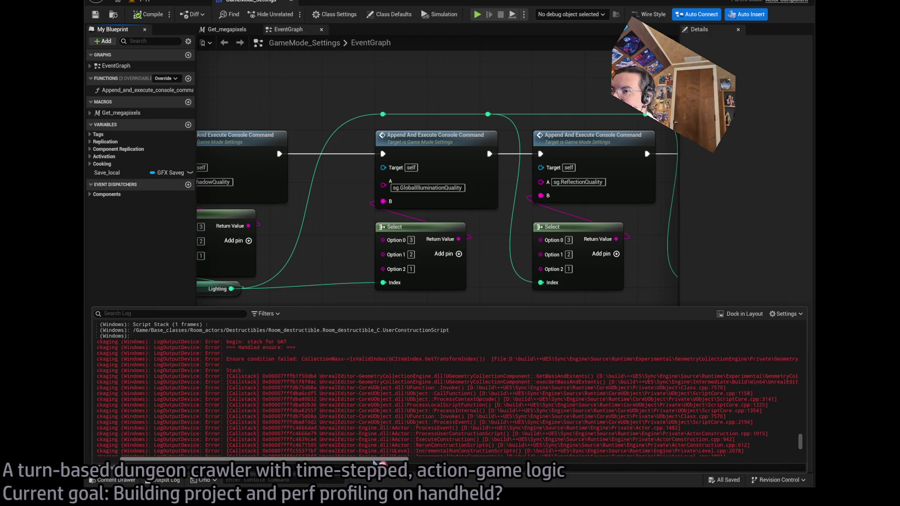
scroll(346, 394, up, 2)
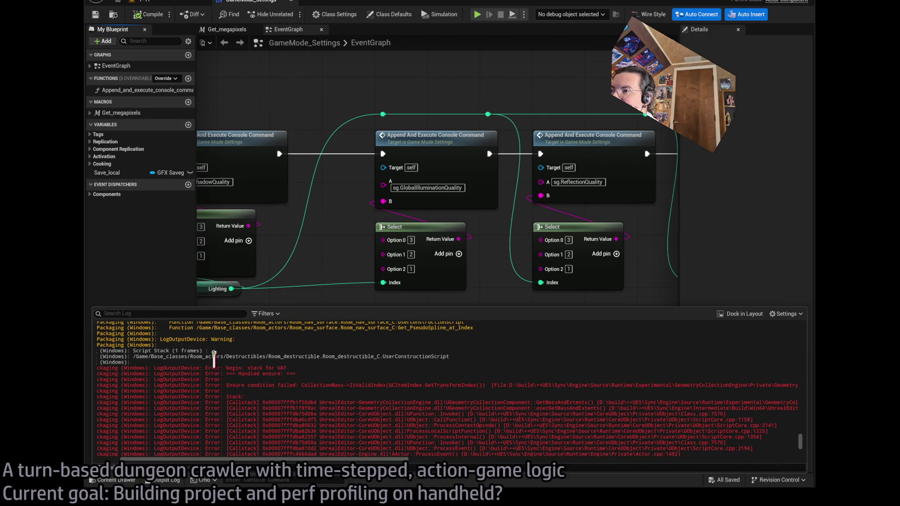
drag(142, 356, 437, 356)
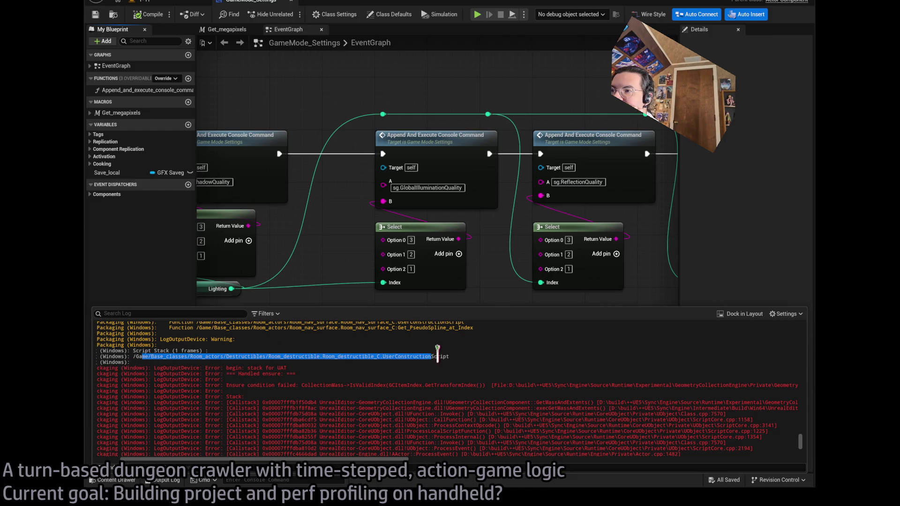
click(242, 364)
shift+click(274, 406)
click(281, 408)
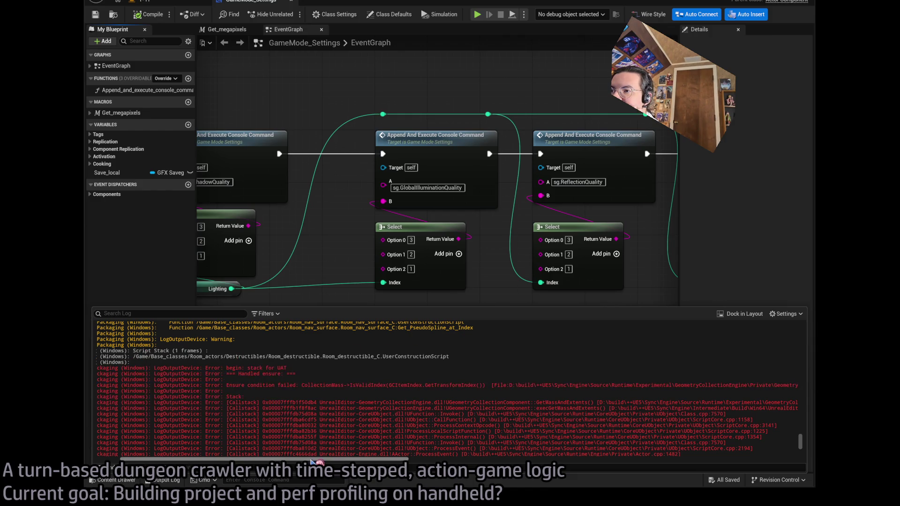
scroll(311, 462, down, 2)
mouse_move(310, 462)
mouse_down()
mouse_move(507, 462)
mouse_move(431, 459)
mouse_up()
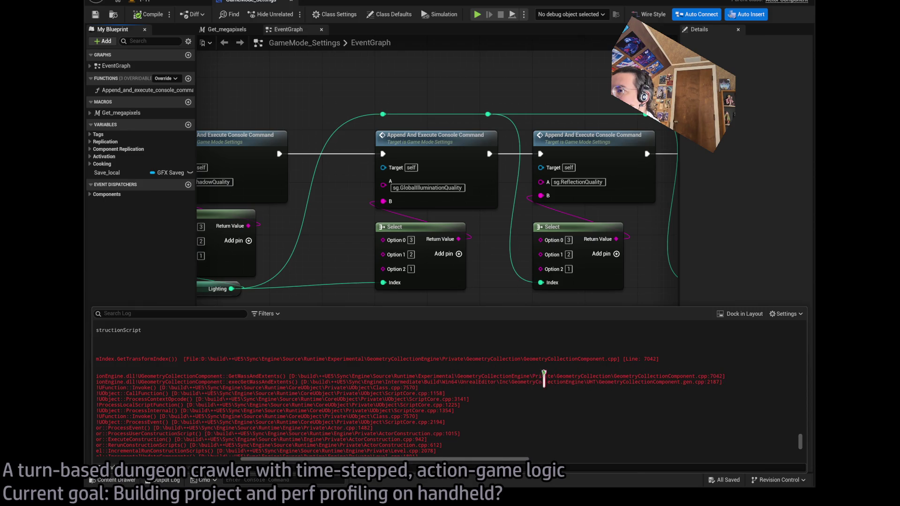
drag(427, 461, 284, 461)
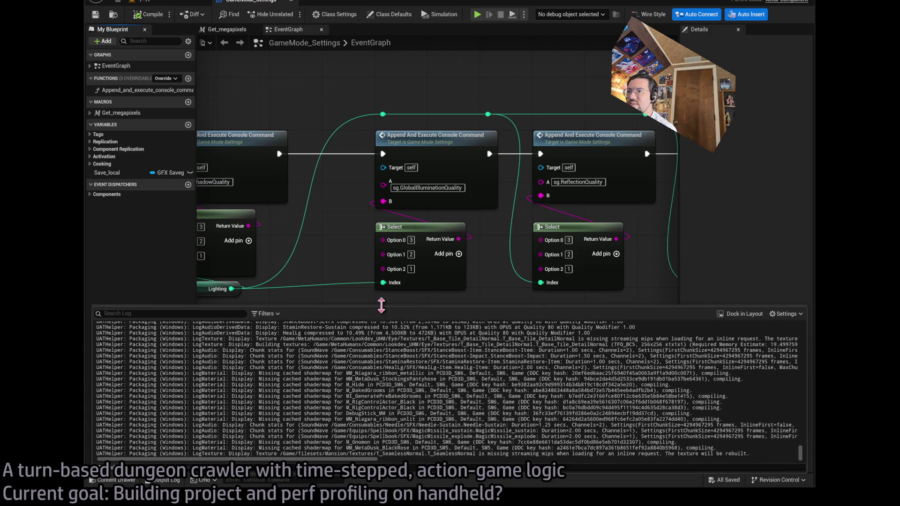
Drag the Output Log panel's top edge up over the Blueprint graph, nearly to the window top.
drag(337, 306, 336, 40)
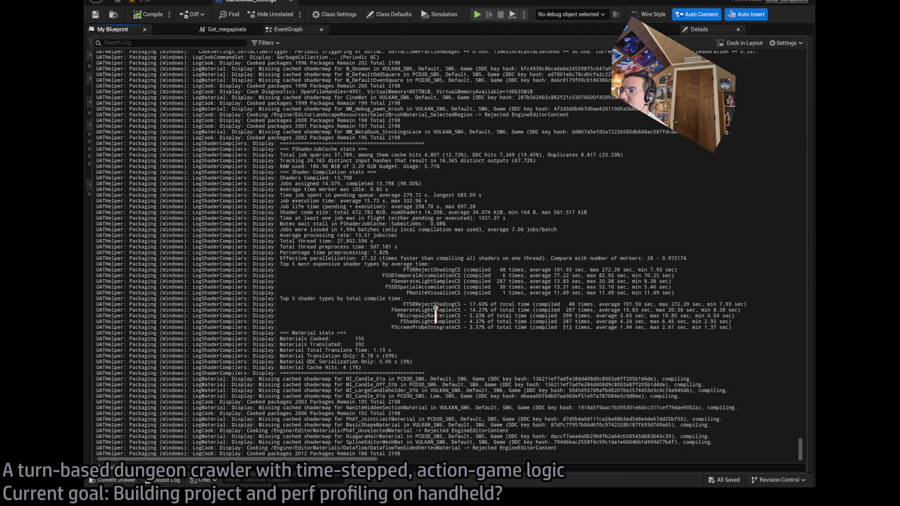
Switch to the Chrome window showing the ChatGPT chat about FPerPlatformFloat.
scroll(435, 314, up, 1)
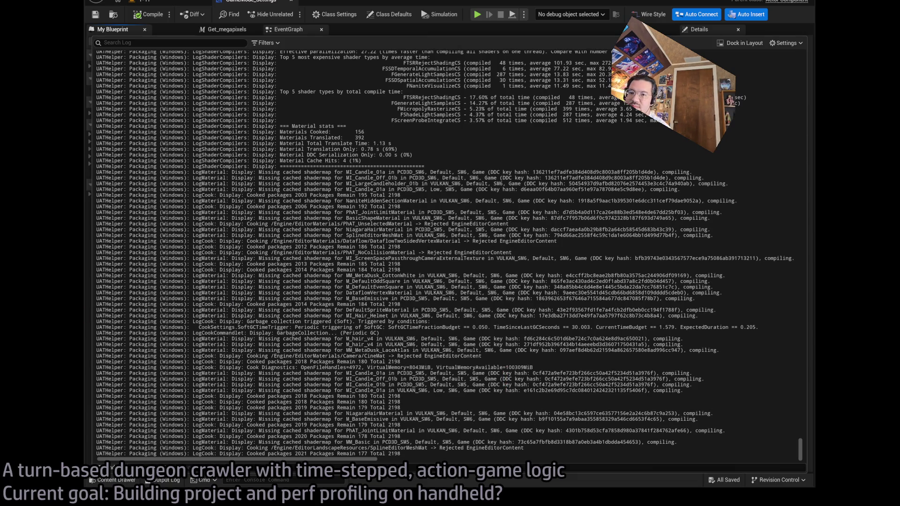
key(alt+Tab)
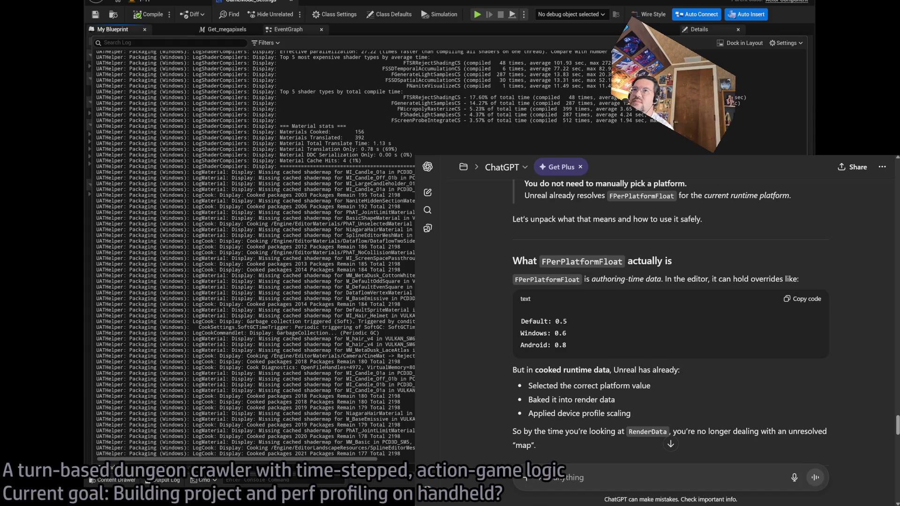
In a new tab on YouTube, play the Kaytranada (DJ Set) - Elevator Music video.
key(ctrl+t)
text(y)
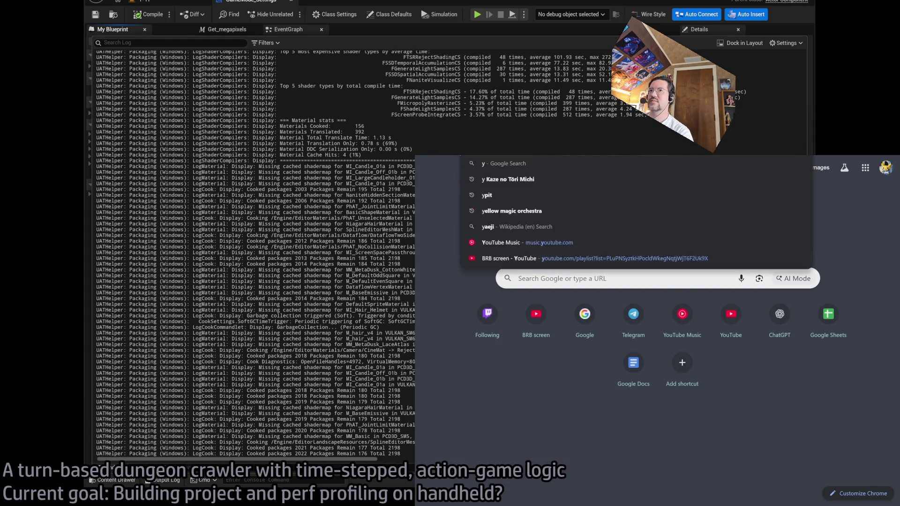
key(Return)
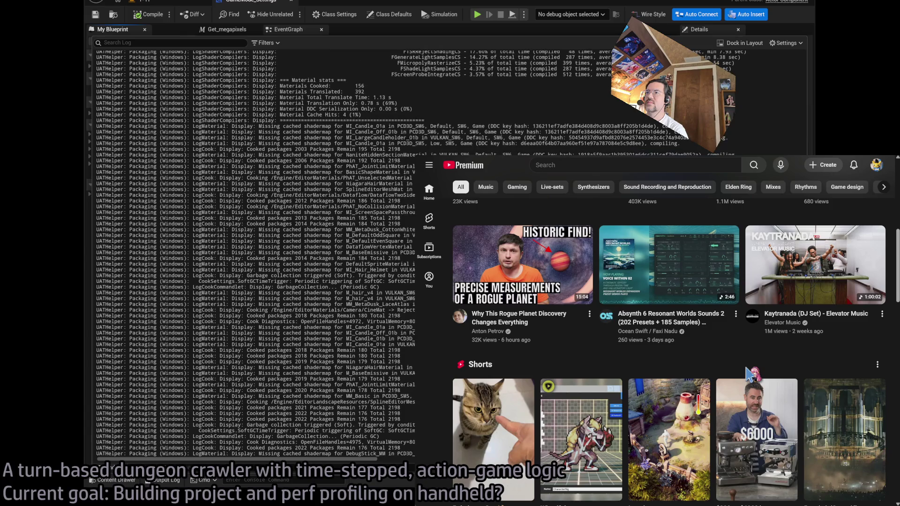
click(796, 272)
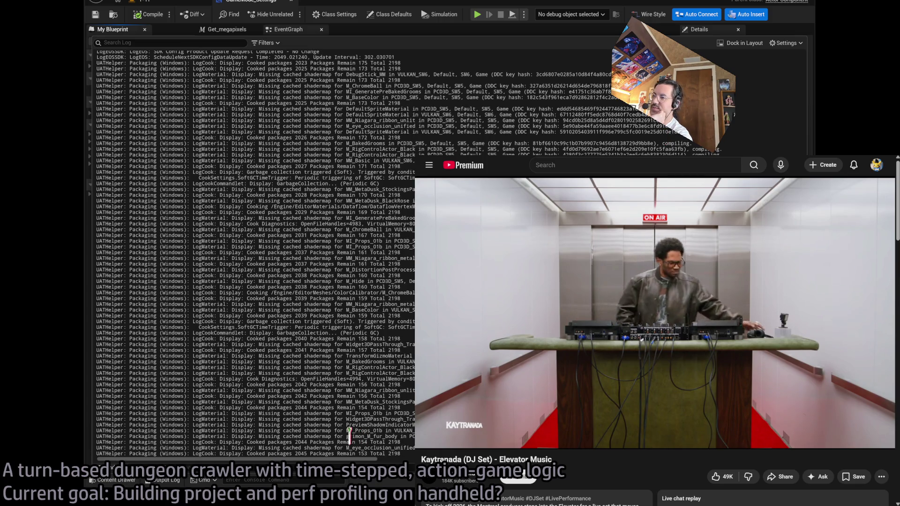
drag(342, 419, 342, 425)
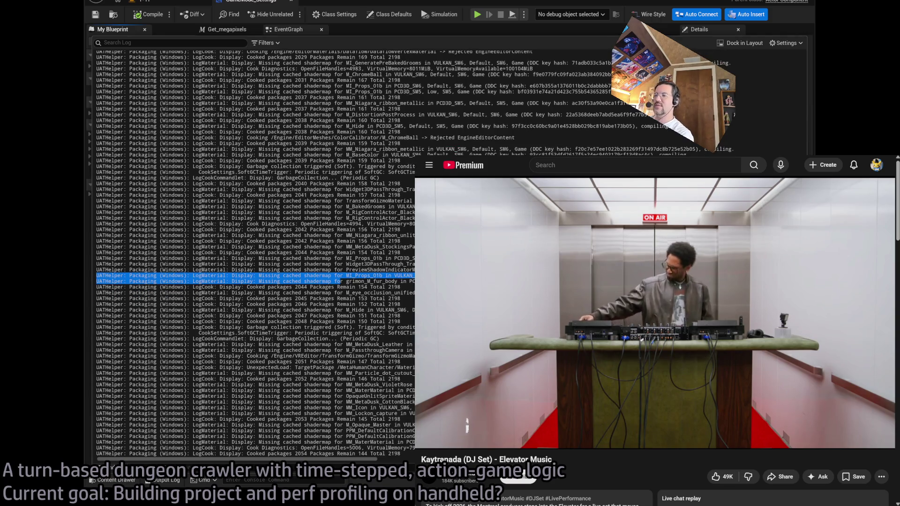
drag(354, 372, 408, 448)
click(408, 447)
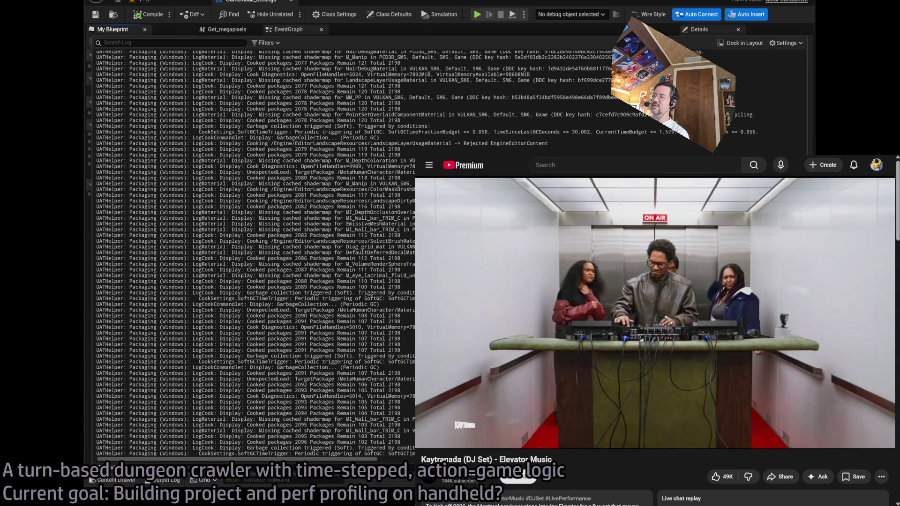
Return to the BRB screen playlist and play the Cain On Games 'Spaghetti Code' video.
key(F5)
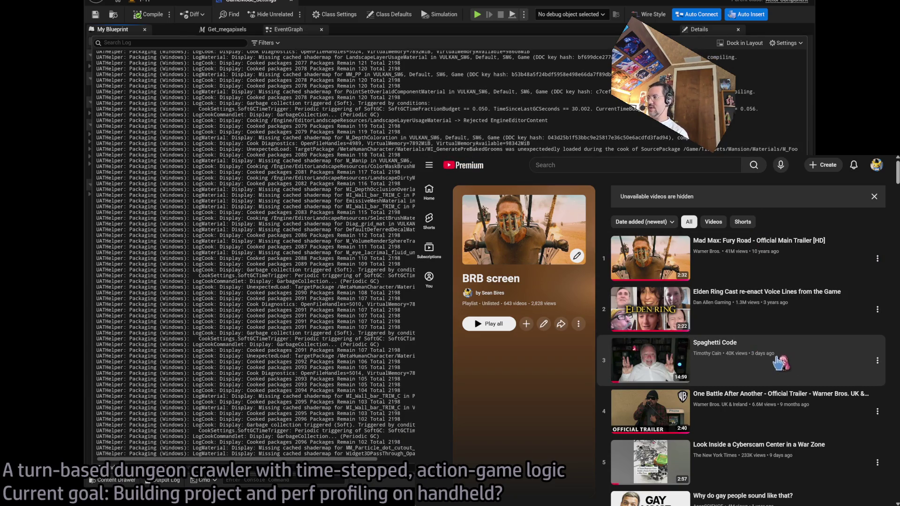
click(638, 377)
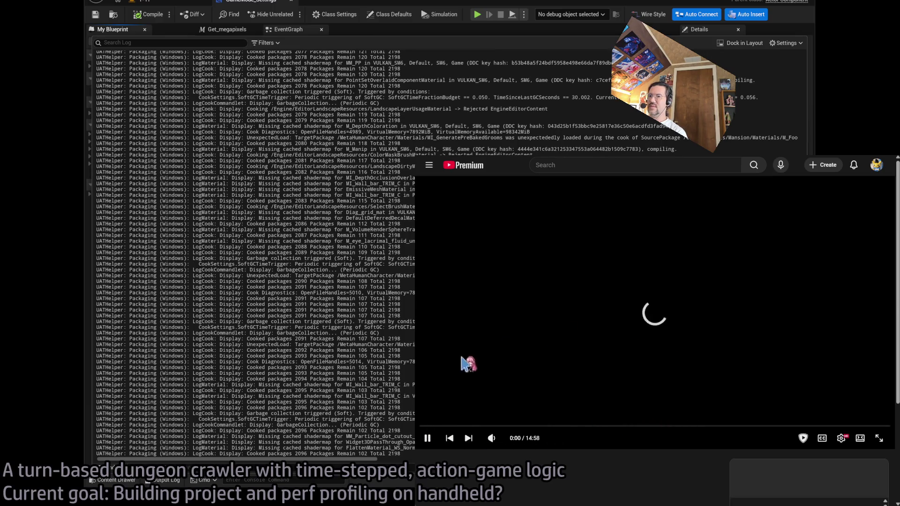
click(847, 379)
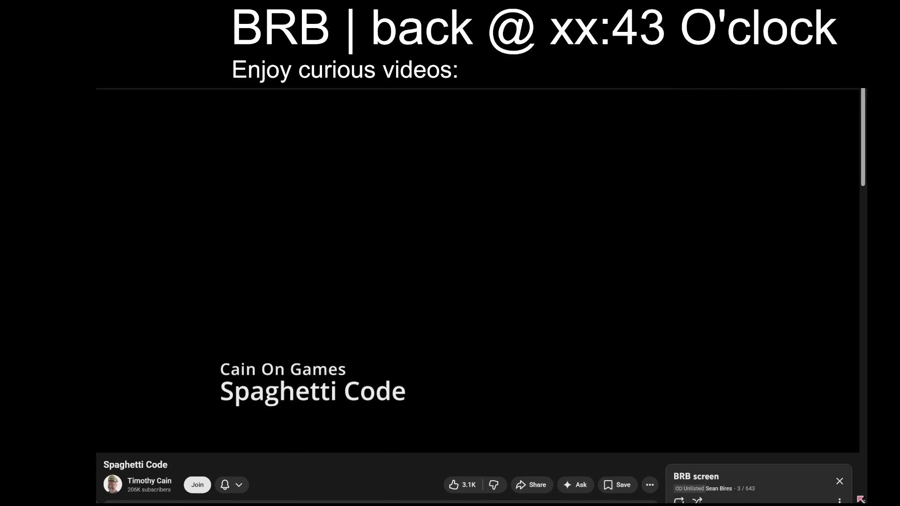
Shuffle the BRB playlist, keep Spaghetti Code playing, and change the return time from xx:43 to xx:55.
click(698, 498)
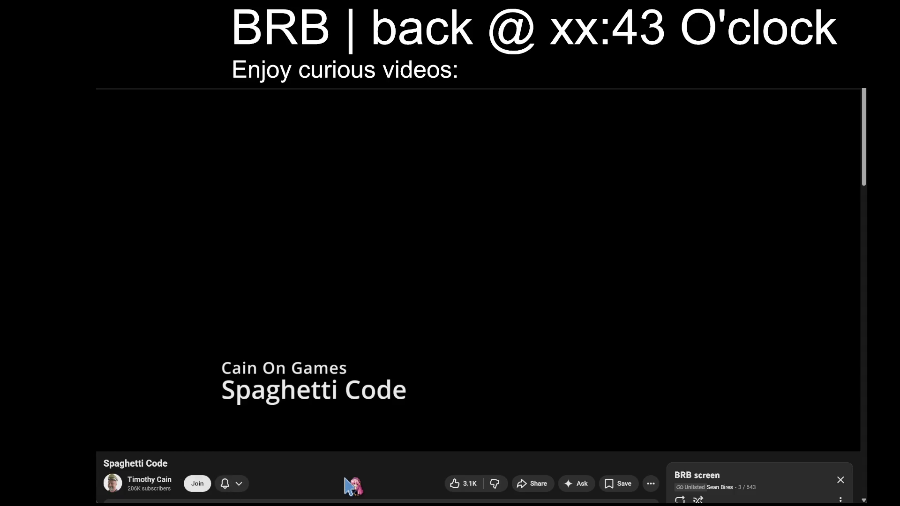
click(363, 304)
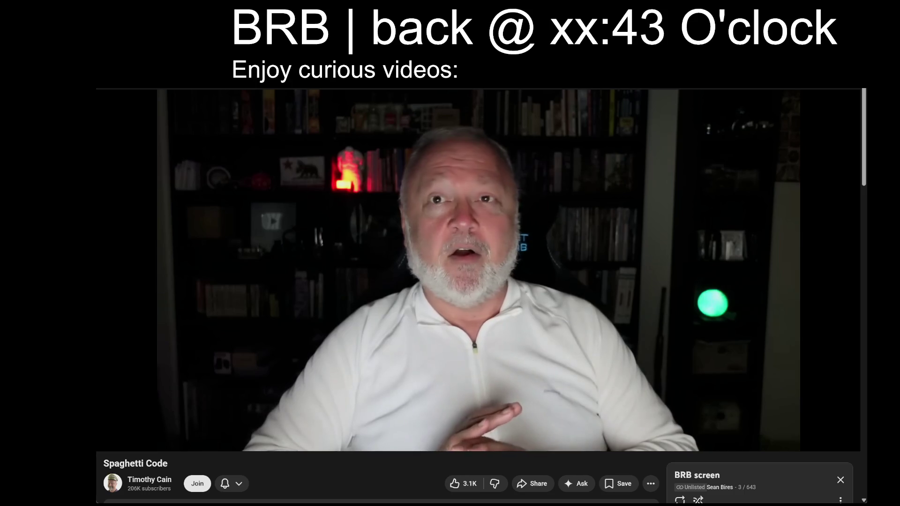
key(BackSpace)
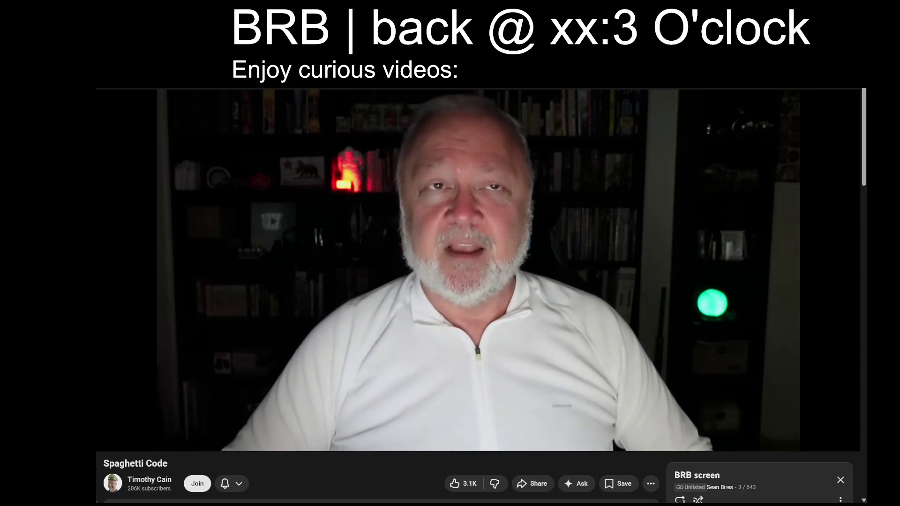
key(Delete)
text(5)
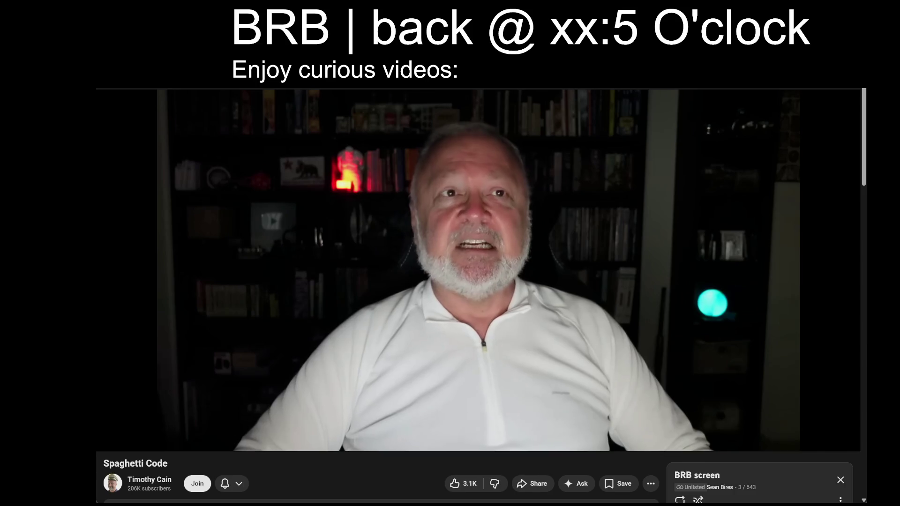
text(5)
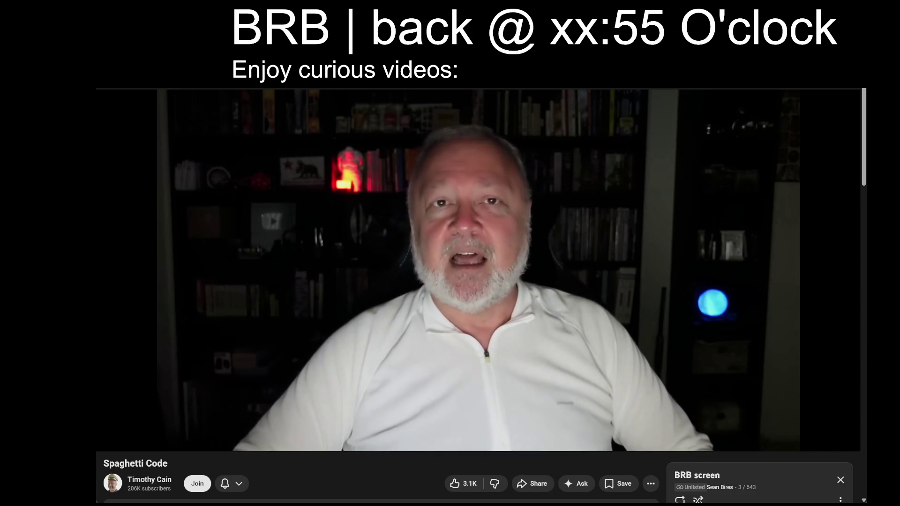
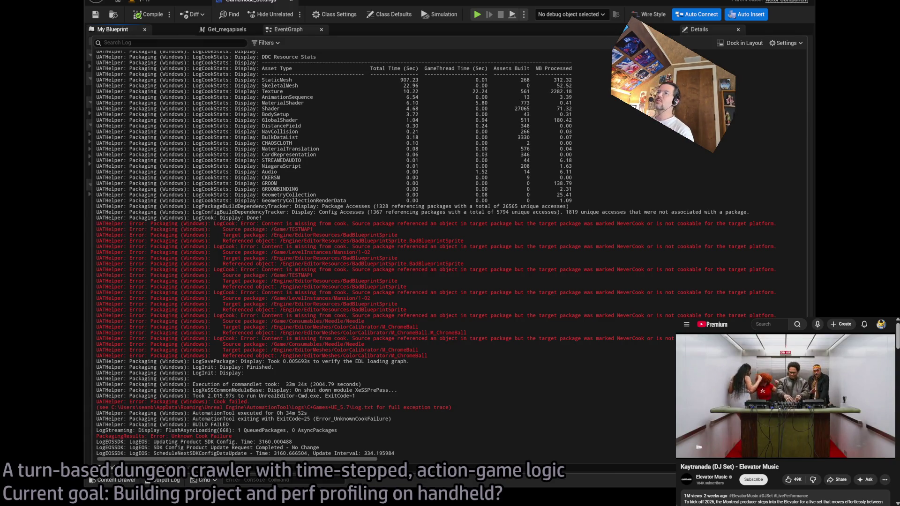
Scroll the Output Log and mark the target package errors that follow the Done! line.
scroll(501, 281, up, 15)
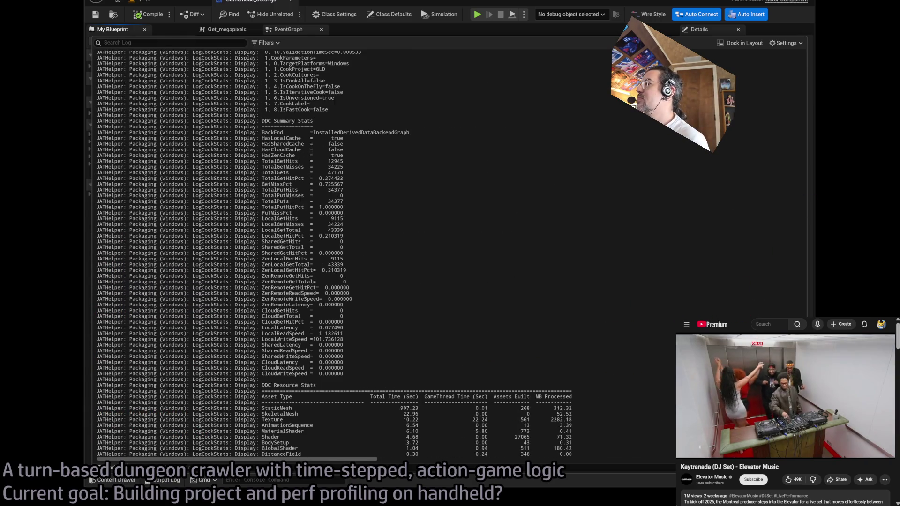
scroll(334, 253, down, 15)
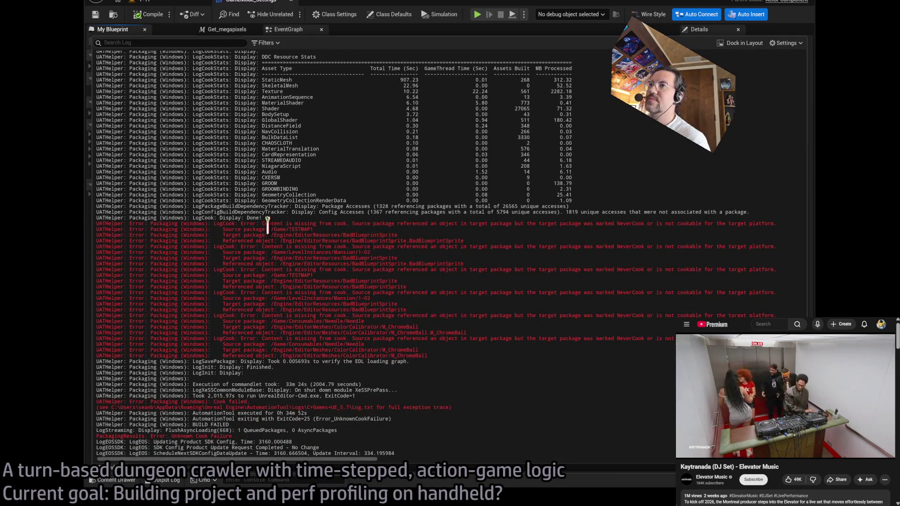
mouse_move(268, 224)
mouse_down()
mouse_move(342, 222)
mouse_move(508, 281)
mouse_up()
click(439, 255)
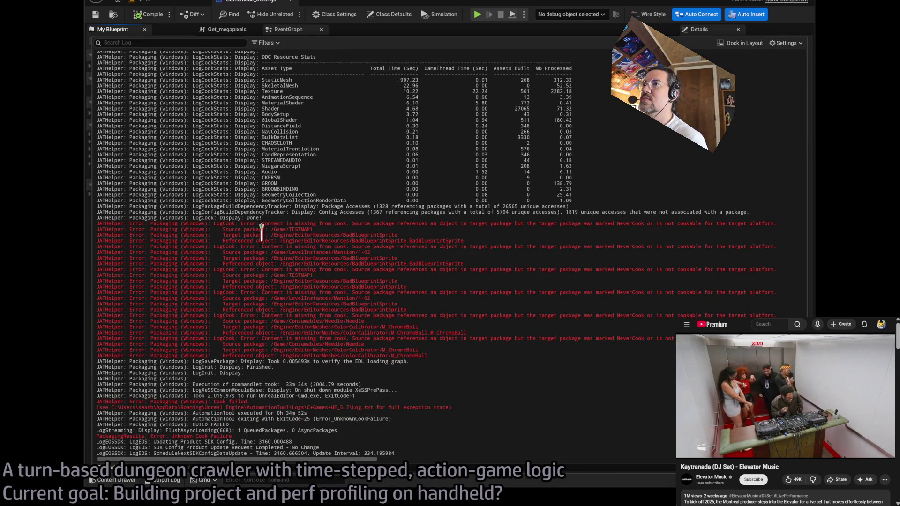
click(418, 230)
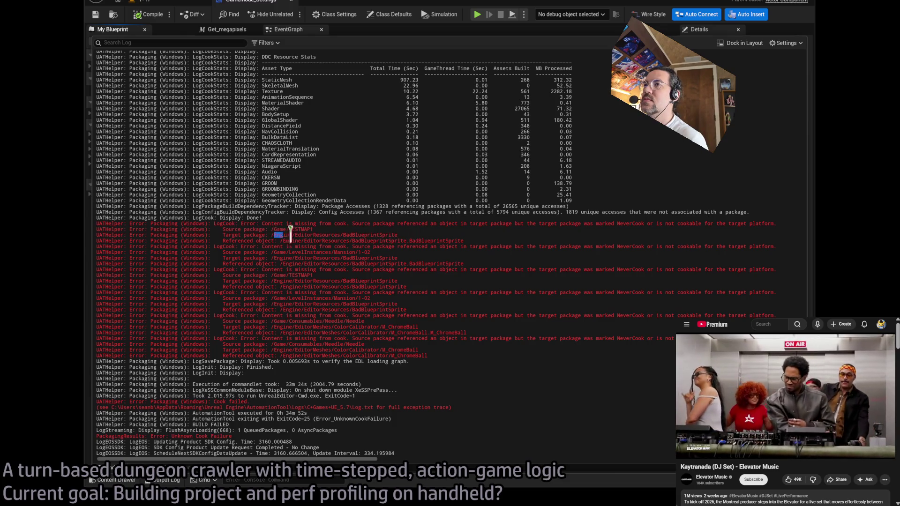
mouse_move(291, 233)
mouse_down()
mouse_move(395, 227)
mouse_move(417, 235)
mouse_move(409, 239)
mouse_up()
click(418, 235)
click(301, 235)
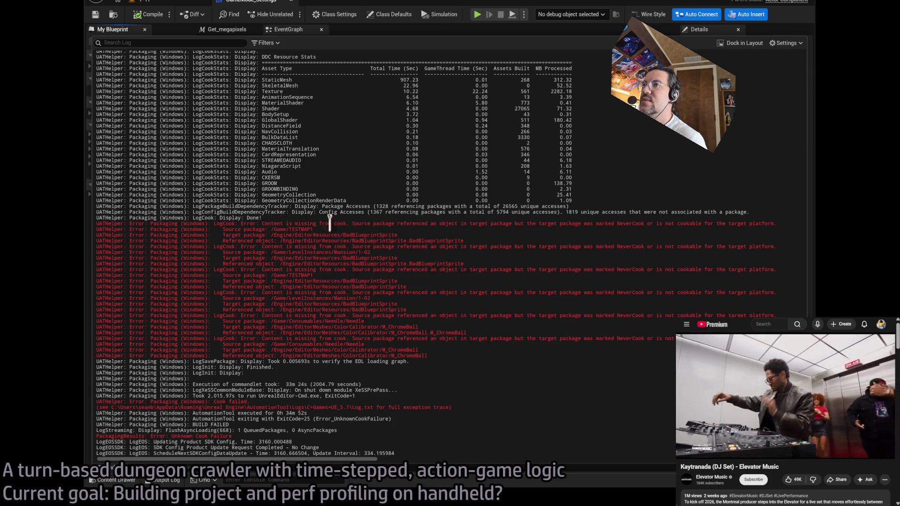
drag(330, 220, 347, 235)
click(386, 243)
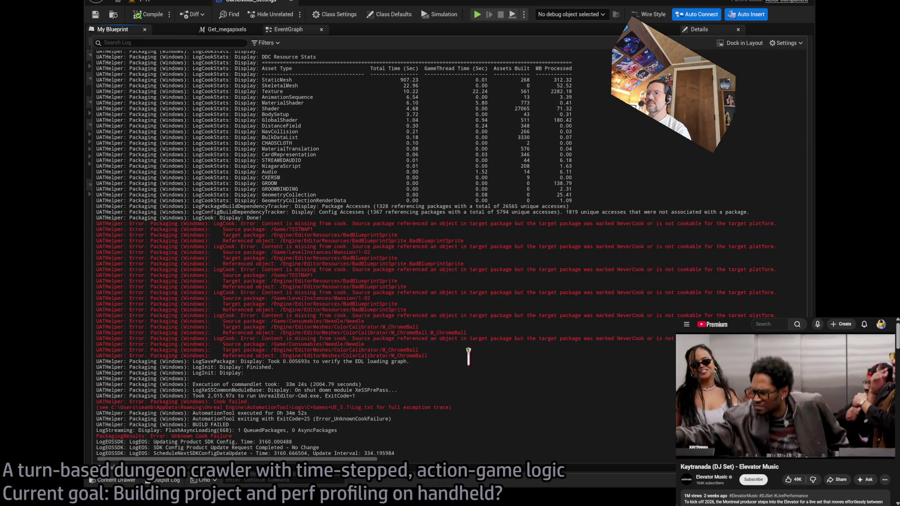
Mark the lower blocks of red cook errors, then return to the 1-17 level.
drag(468, 356, 472, 301)
drag(467, 356, 464, 265)
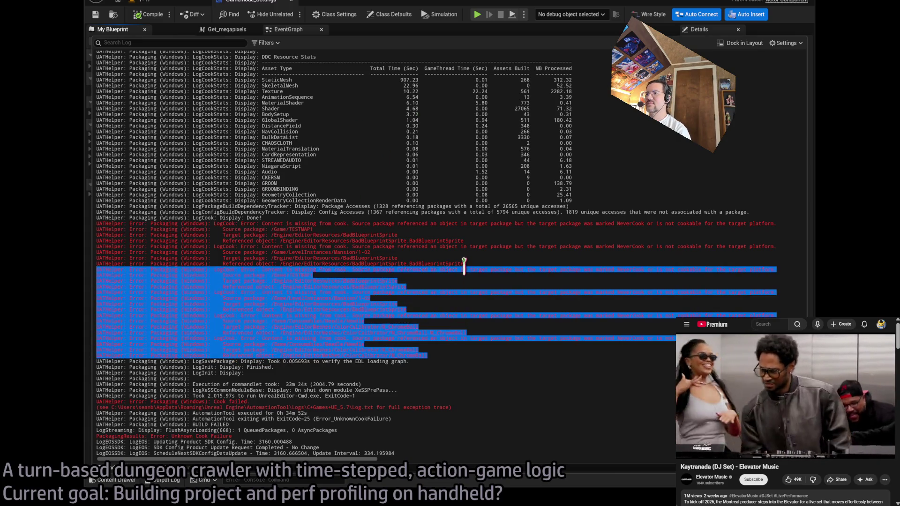
click(420, 309)
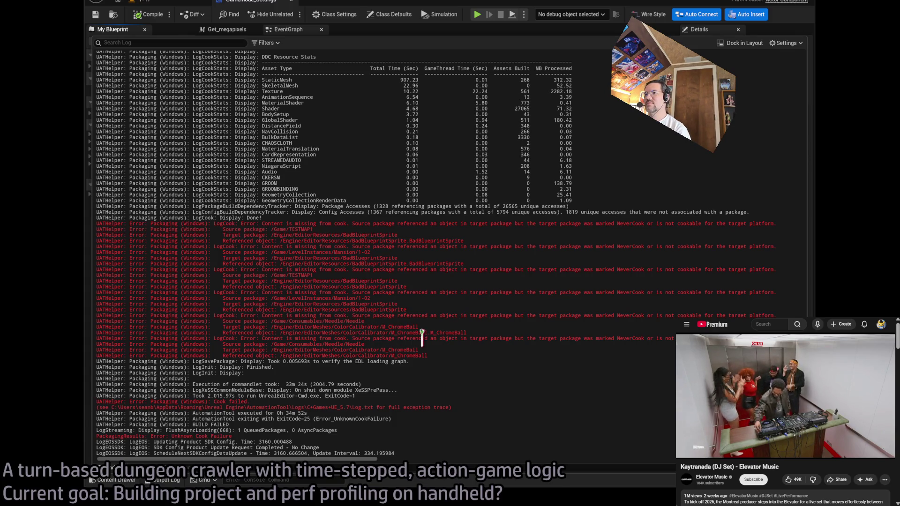
mouse_move(448, 323)
mouse_down()
mouse_move(442, 314)
mouse_move(449, 328)
mouse_up()
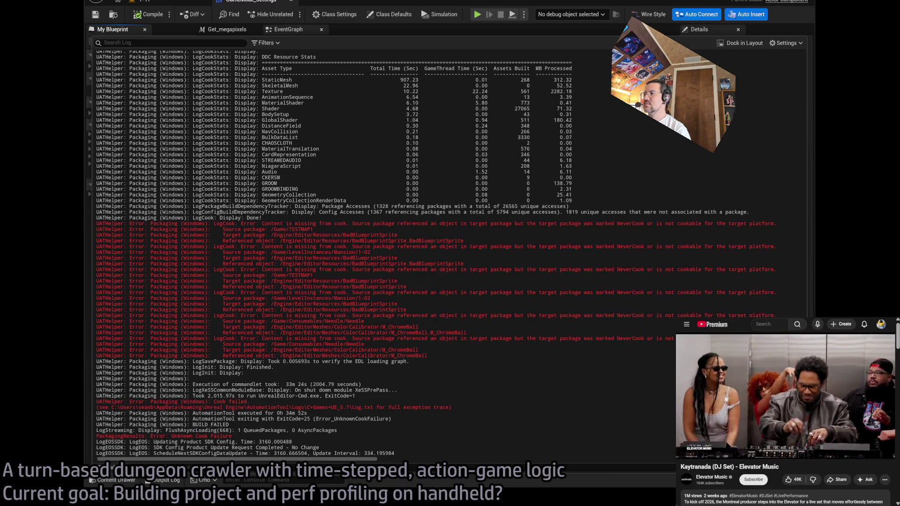
mouse_move(485, 357)
mouse_down()
mouse_move(471, 291)
mouse_move(476, 275)
mouse_up()
click(480, 287)
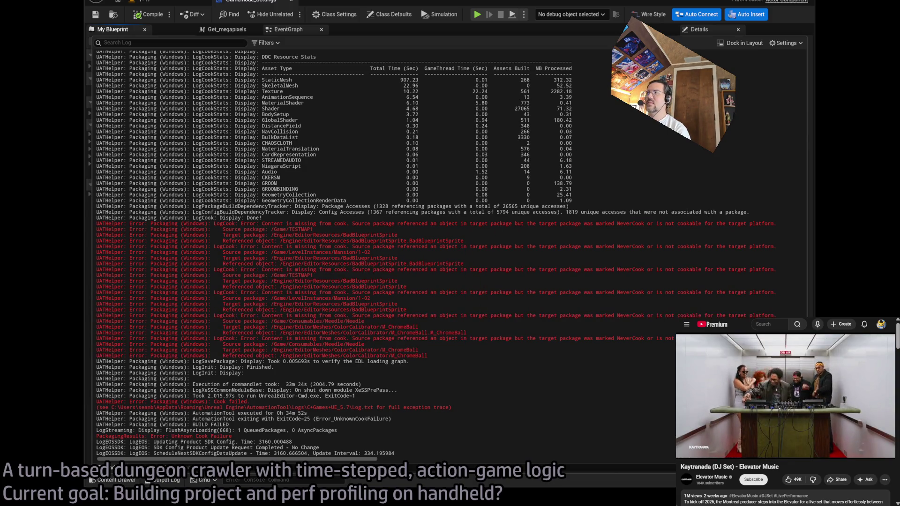
click(149, 1)
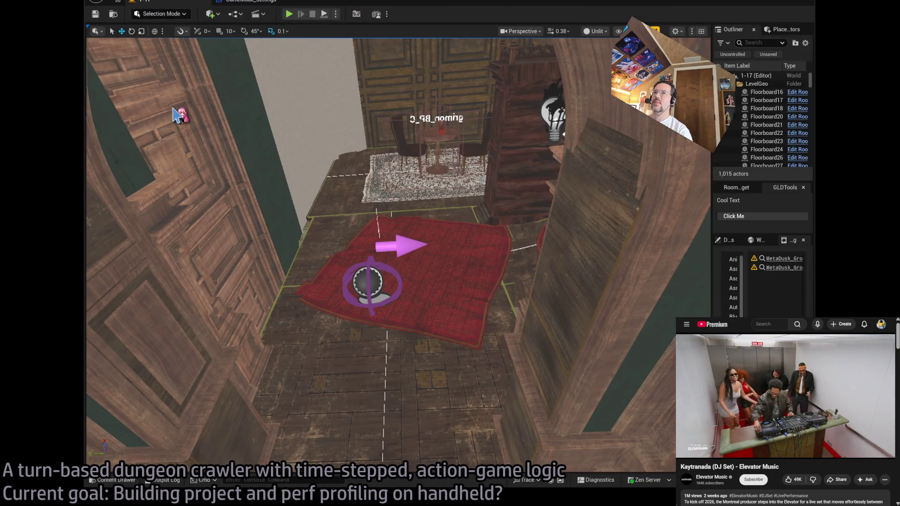
Bring up Project Settings at the Packaging section.
click(141, 9)
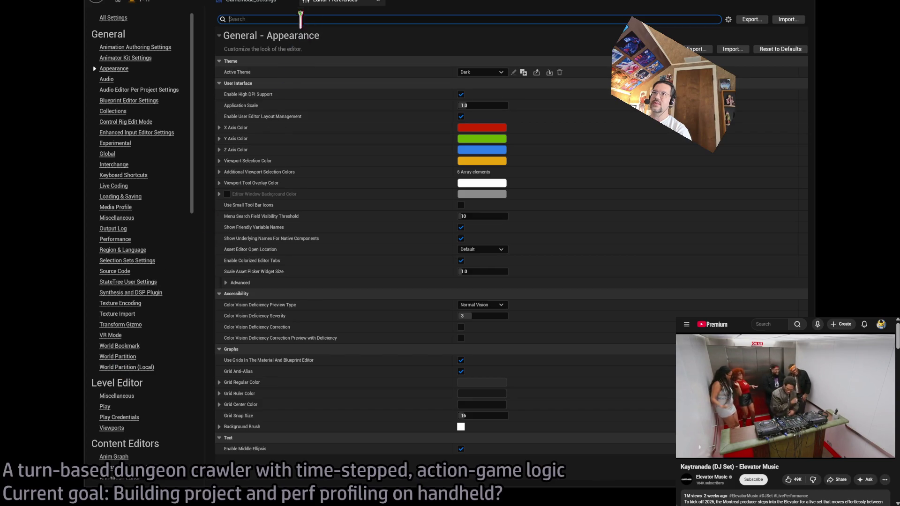
click(251, 1)
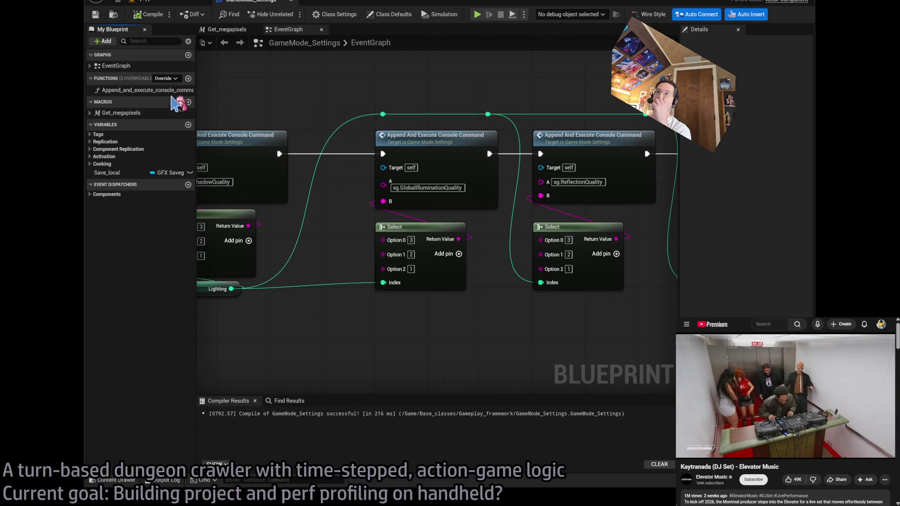
key(ctrl+Tab)
scroll(133, 391, down, 3)
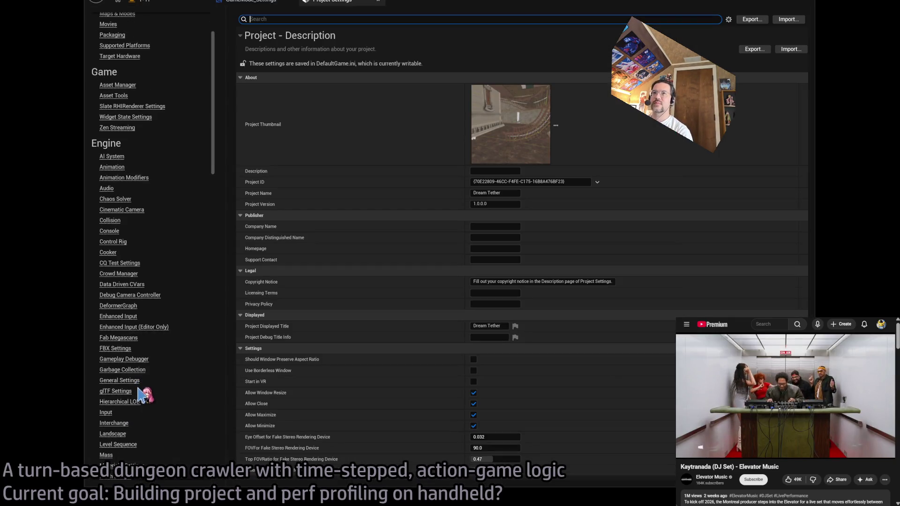
scroll(142, 393, up, 3)
click(112, 100)
scroll(358, 382, down, 15)
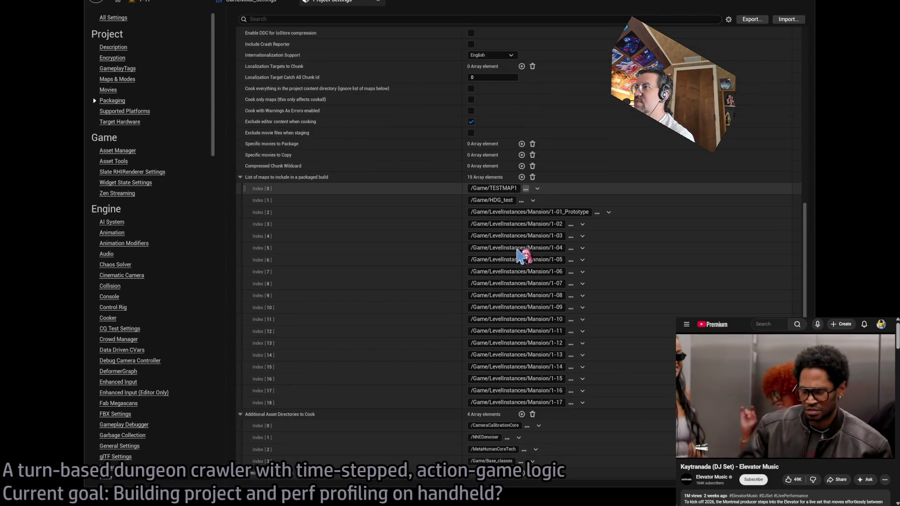
Delete Index[0] /Game/TESTMAP1 from List of maps to include, then go back to GameMode_Settings.
click(537, 188)
click(550, 209)
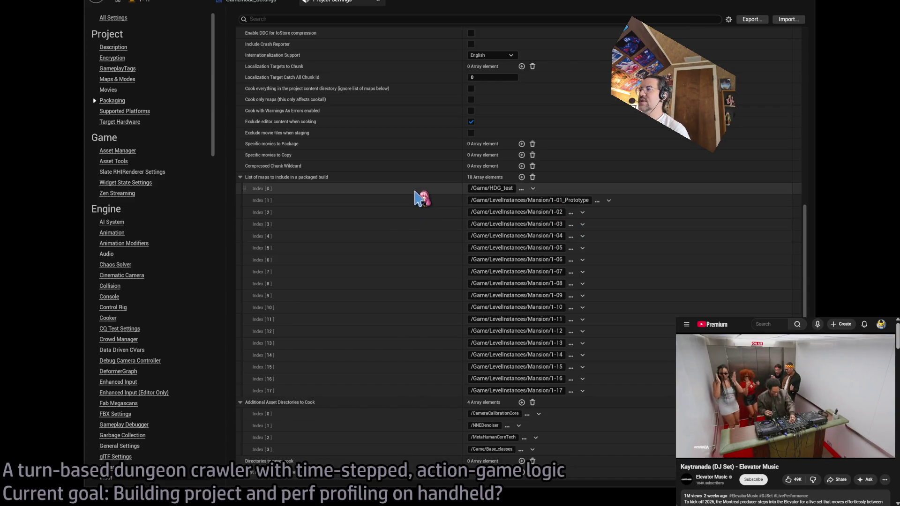
middle_click(335, 9)
scroll(345, 261, down, 3)
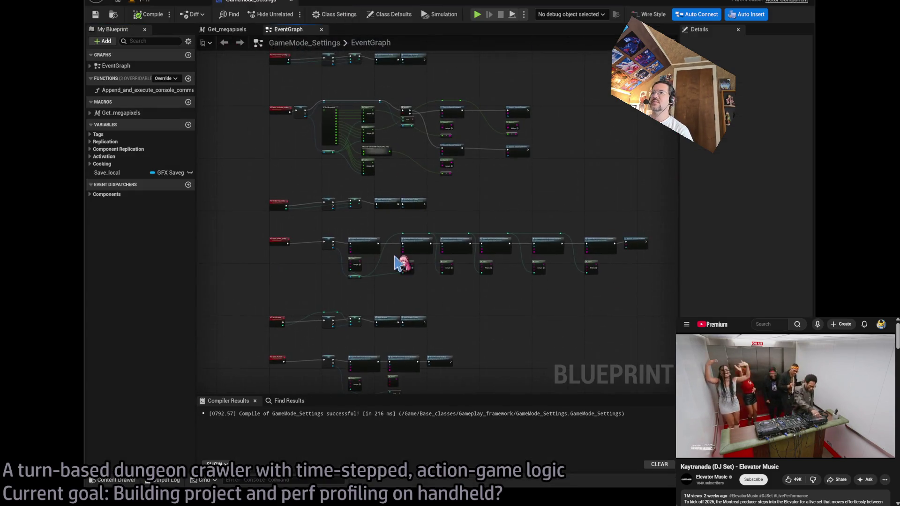
scroll(491, 303, up, 4)
scroll(322, 257, down, 3)
Open the Output Log over the 1-17 level and find the red HealLg_visual_actor errors.
click(155, 3)
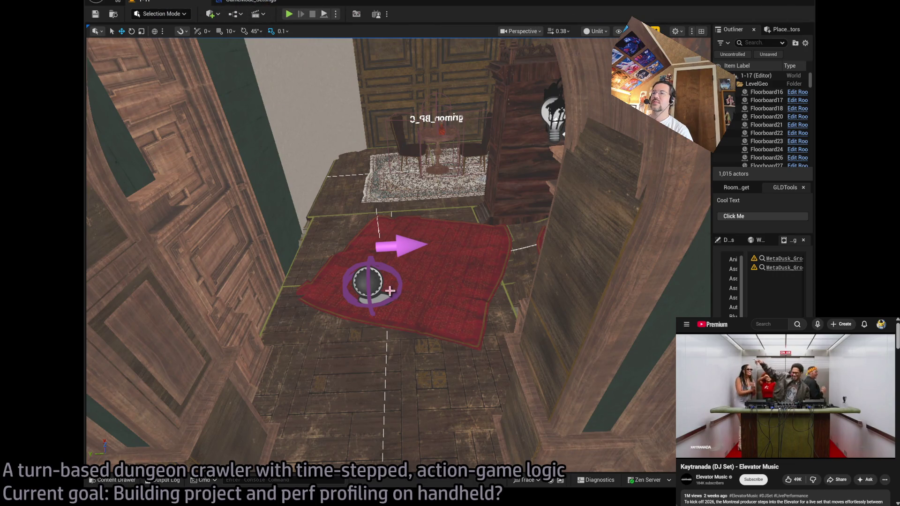
click(178, 480)
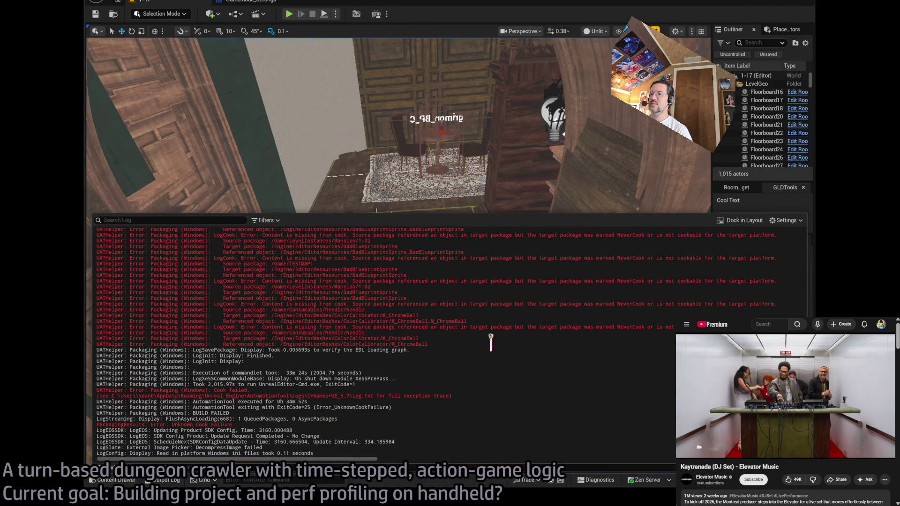
scroll(491, 342, up, 10)
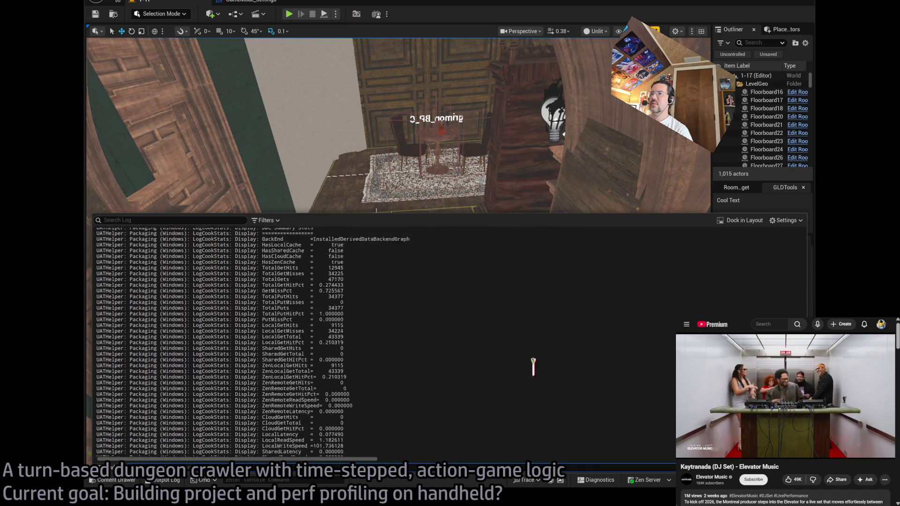
scroll(533, 367, up, 6)
scroll(450, 342, down, 15)
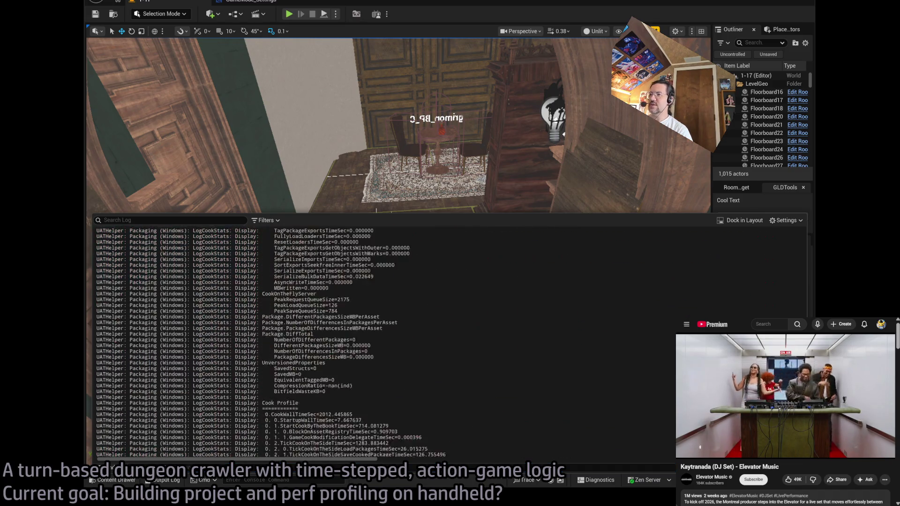
drag(410, 404, 484, 385)
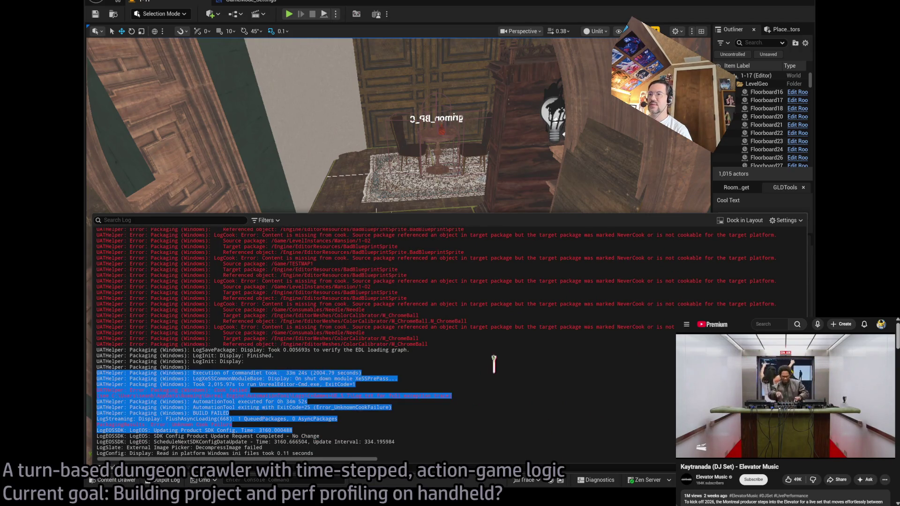
scroll(450, 342, up, 15)
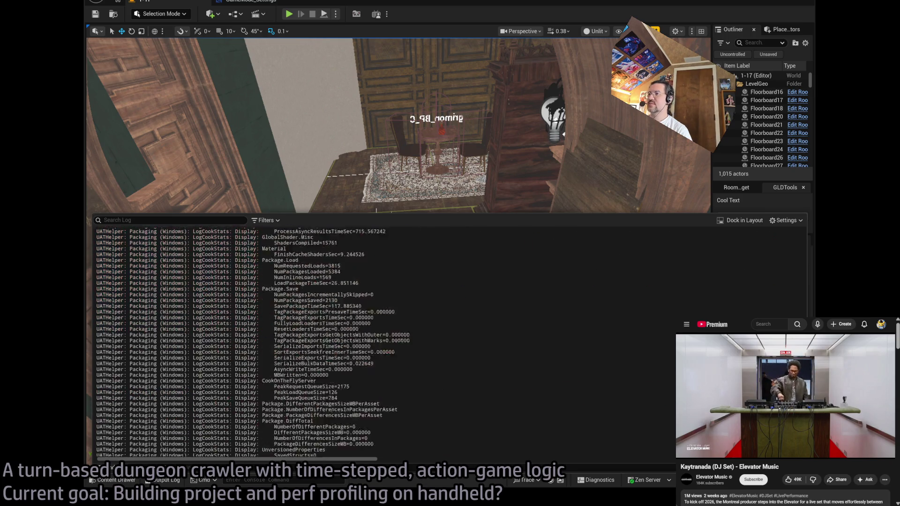
scroll(450, 342, up, 15)
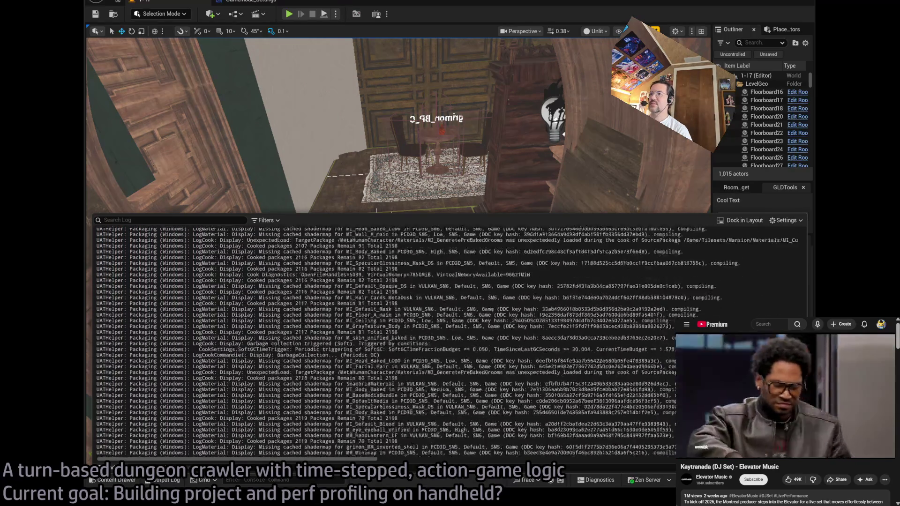
scroll(450, 342, up, 15)
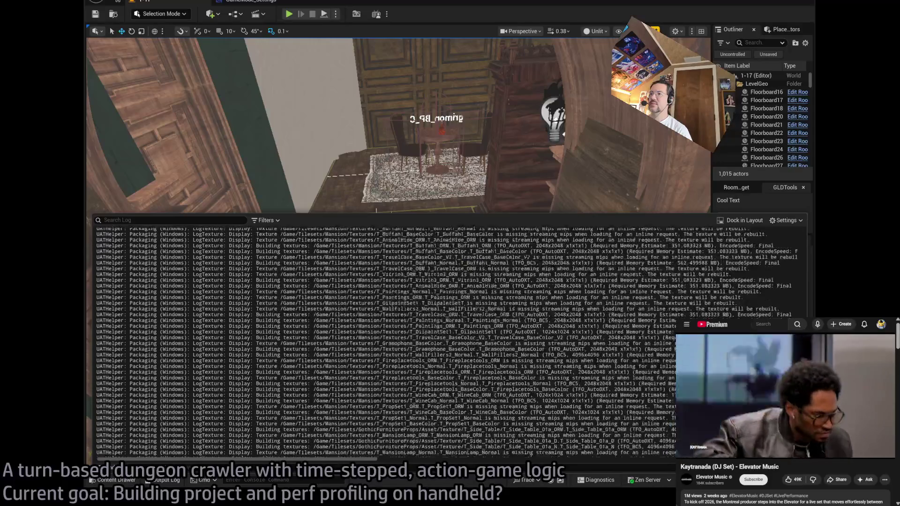
scroll(450, 342, up, 5)
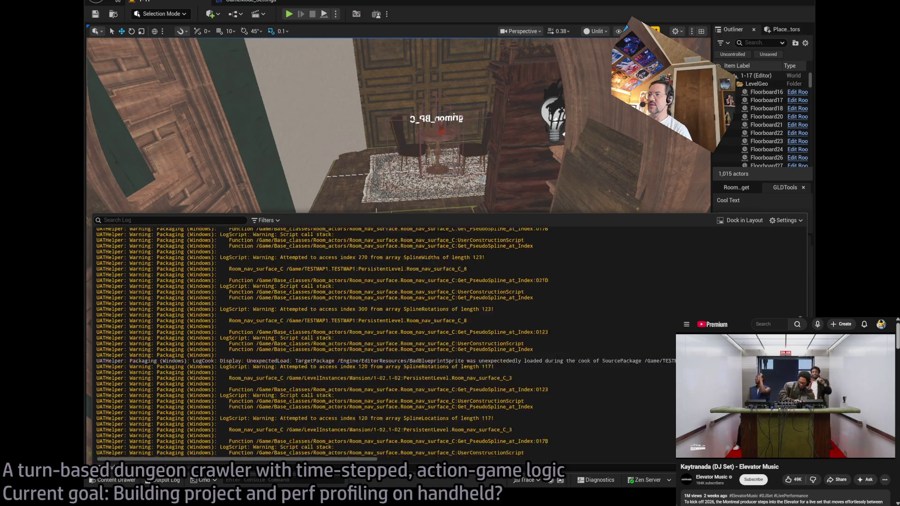
scroll(792, 286, up, 5)
scroll(795, 284, down, 10)
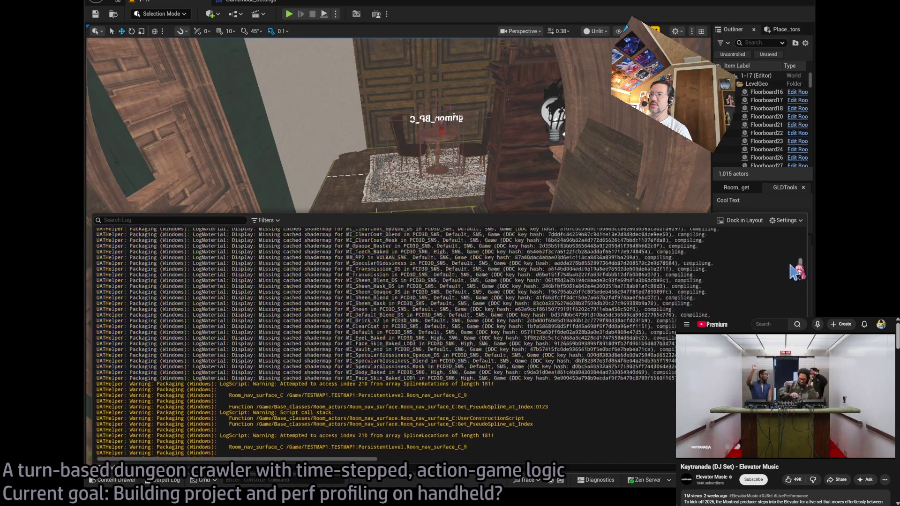
scroll(792, 269, down, 10)
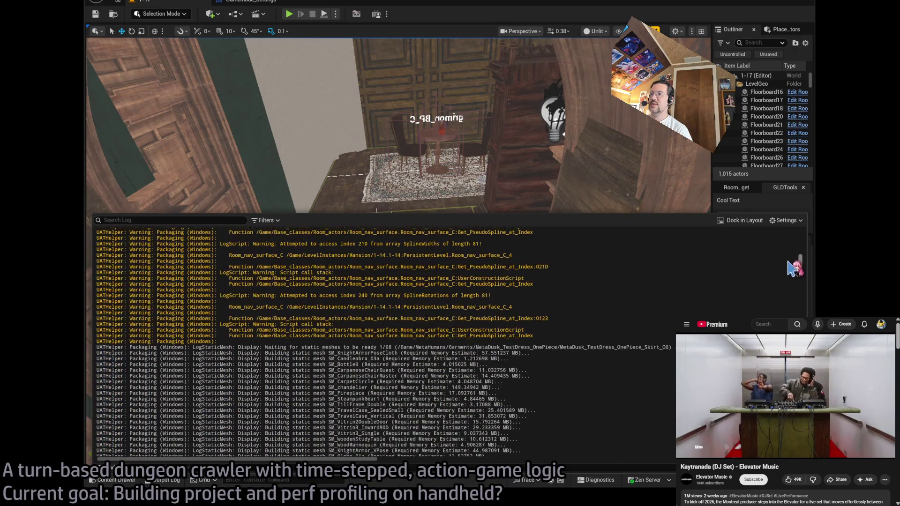
scroll(791, 261, up, 10)
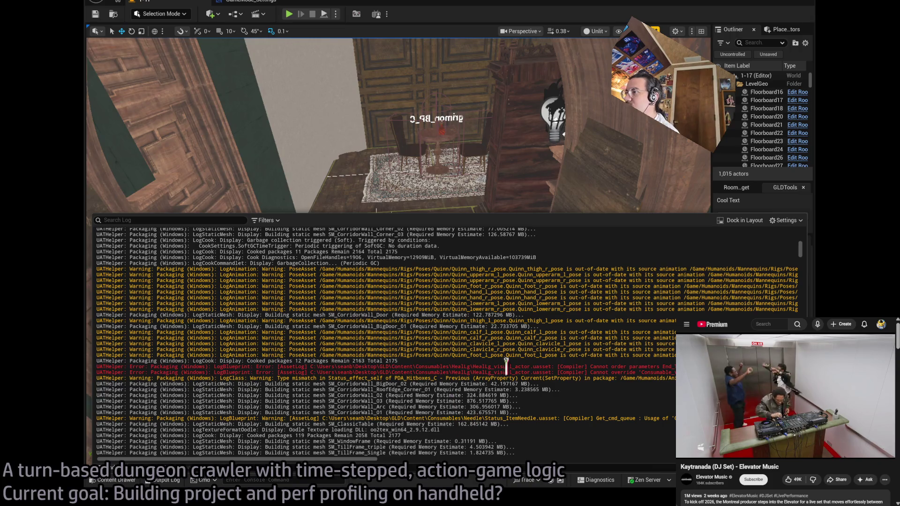
scroll(411, 461, right, 3)
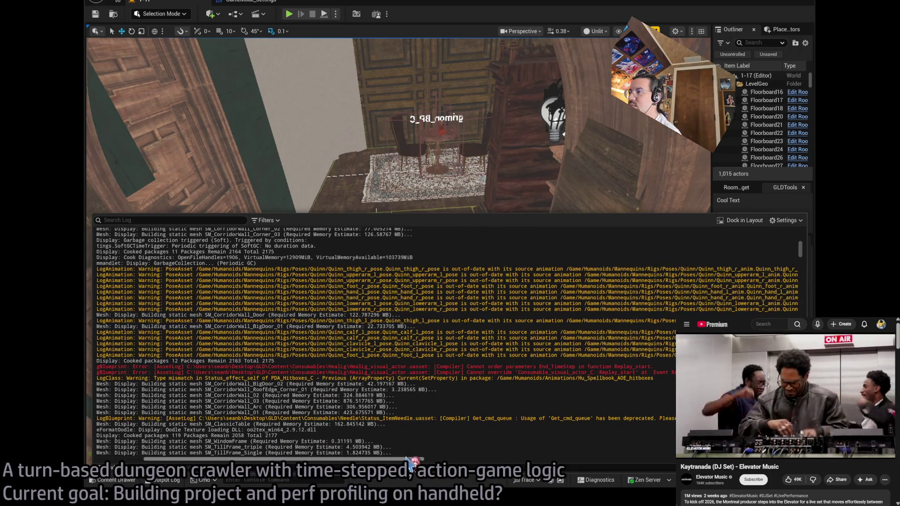
scroll(410, 460, left, 3)
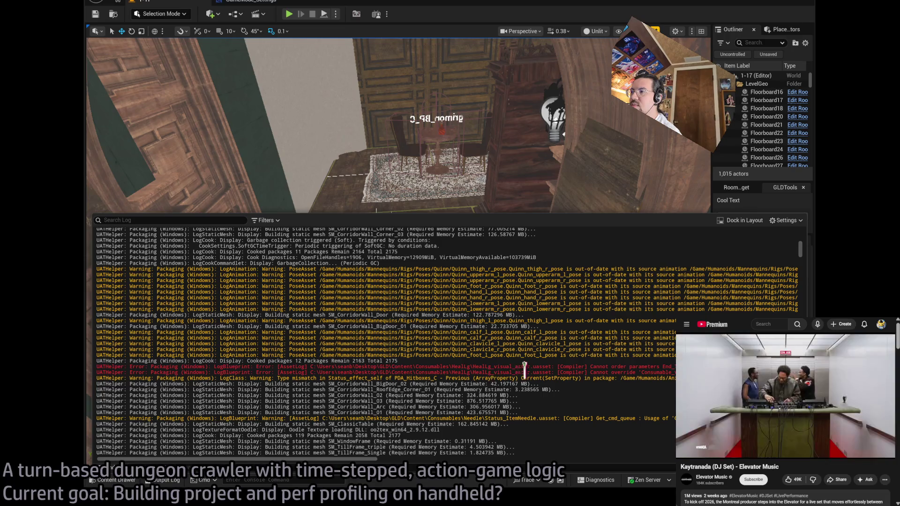
Copy both red HealLg_visual_actor error lines into a new Notepad++ note.
drag(524, 371, 308, 367)
click(127, 356)
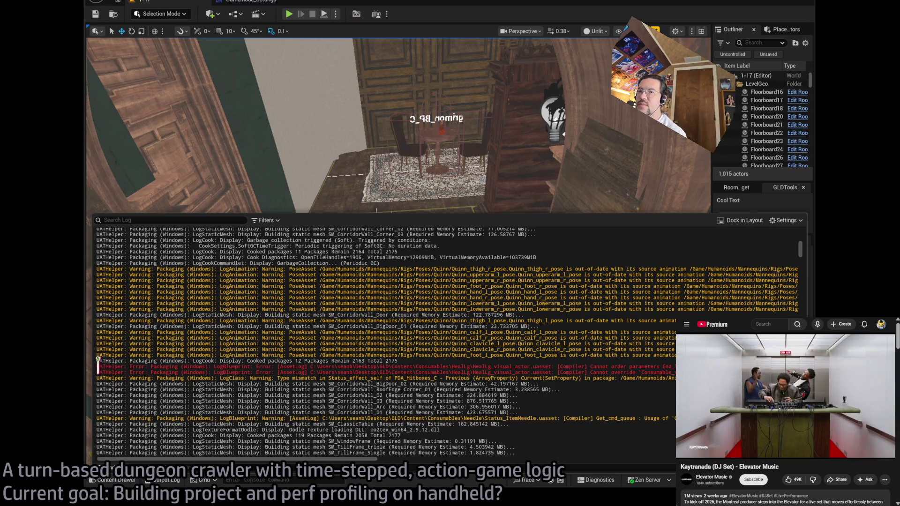
drag(98, 367, 99, 372)
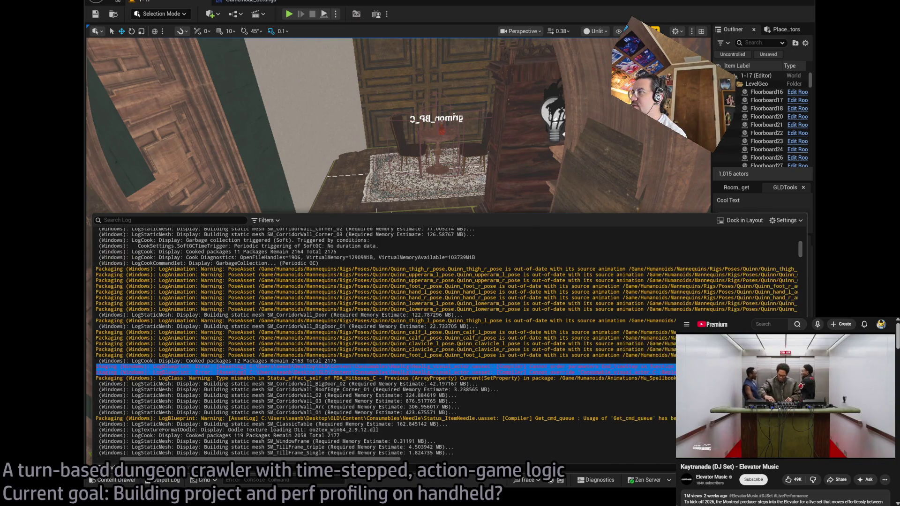
scroll(111, 468, right, 3)
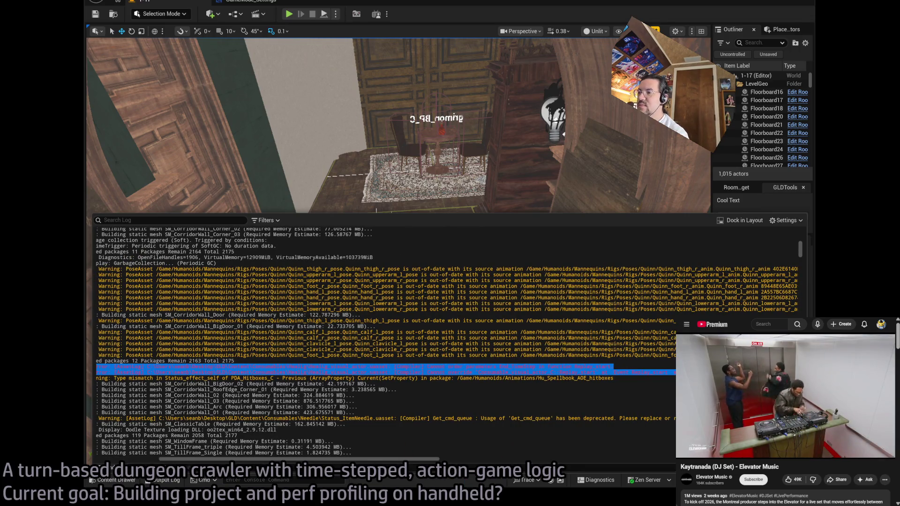
key(alt+Tab)
key(ctrl+n)
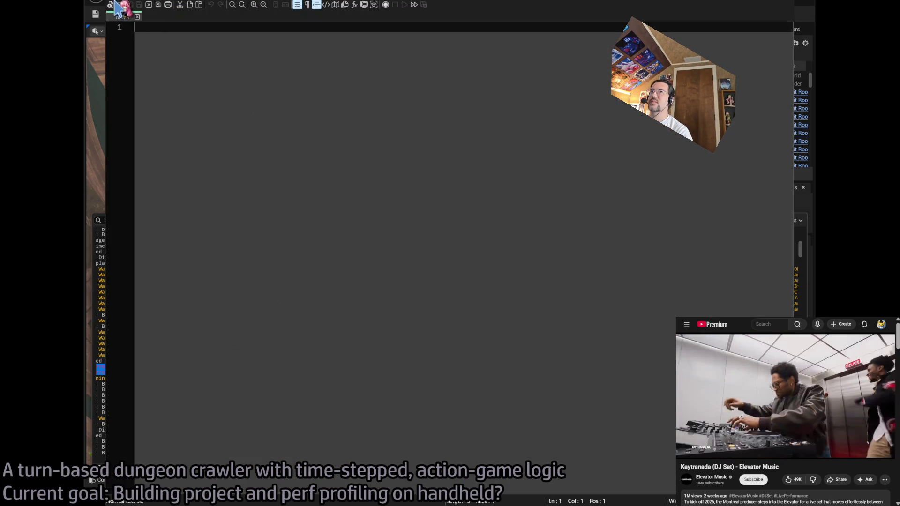
key(ctrl+v)
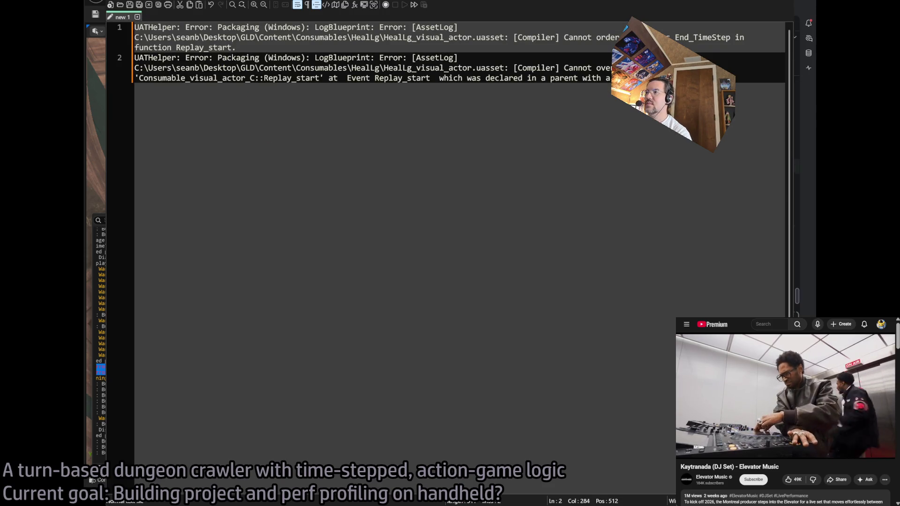
key(alt+Tab)
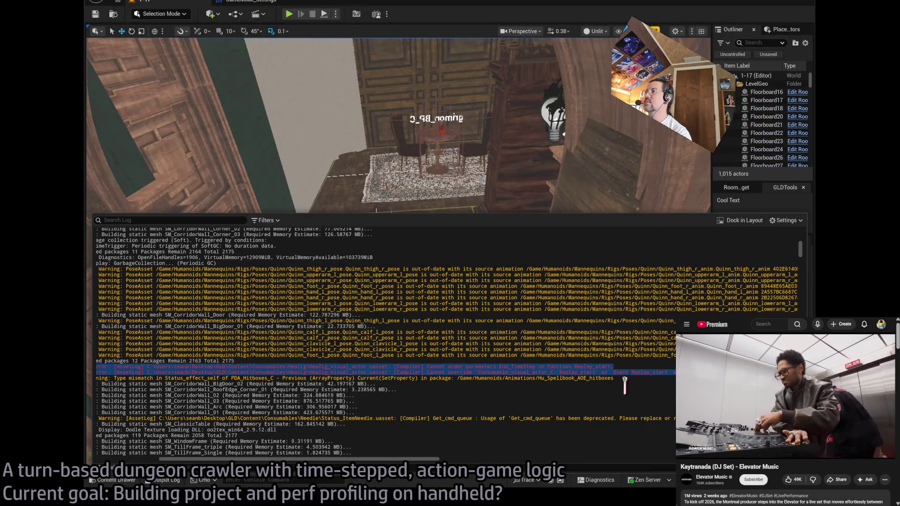
Copy the red SKEL_GLD_levelactor GLD_game_mode private-access error line and switch to Notepad++.
scroll(618, 379, up, 10)
scroll(805, 254, up, 5)
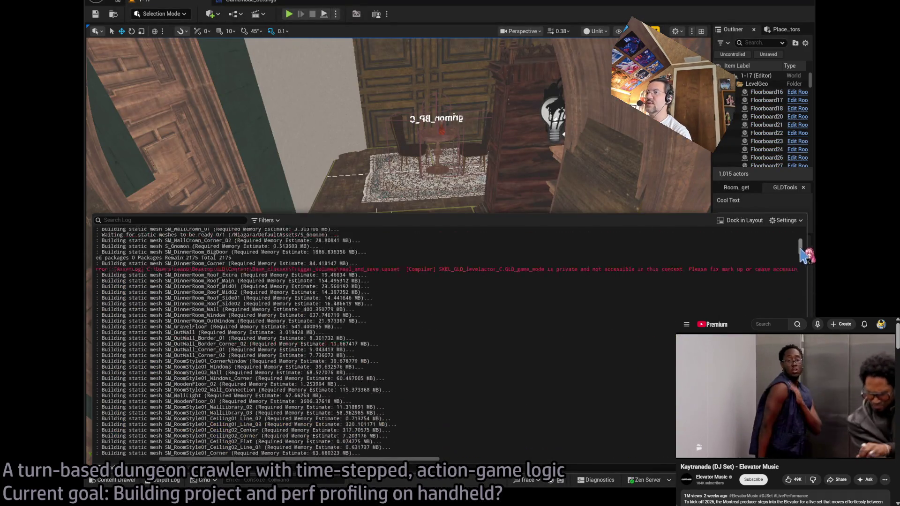
scroll(805, 254, up, 8)
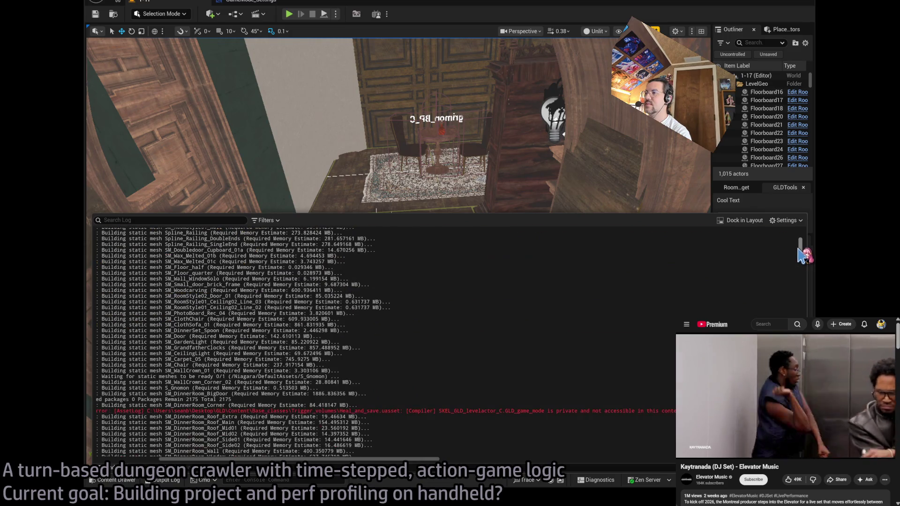
scroll(576, 406, down, 3)
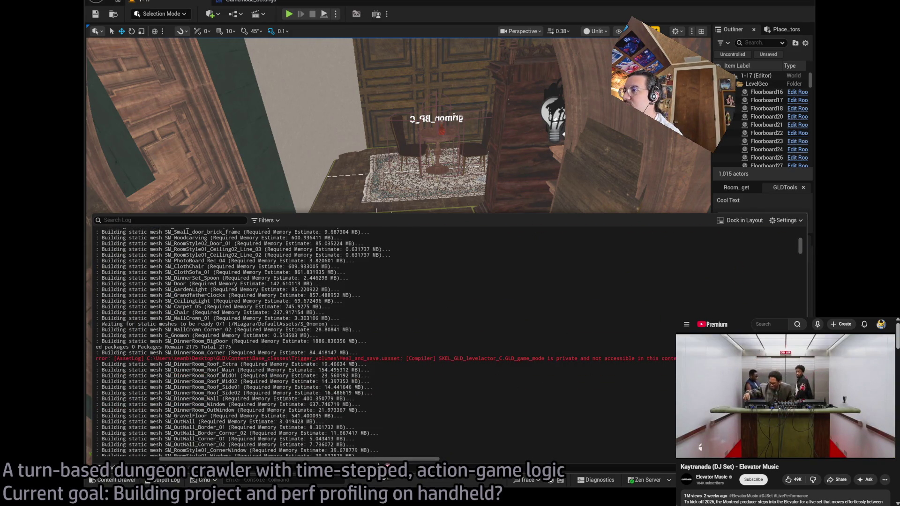
mouse_move(410, 462)
mouse_down()
mouse_move(502, 457)
mouse_move(360, 461)
mouse_up()
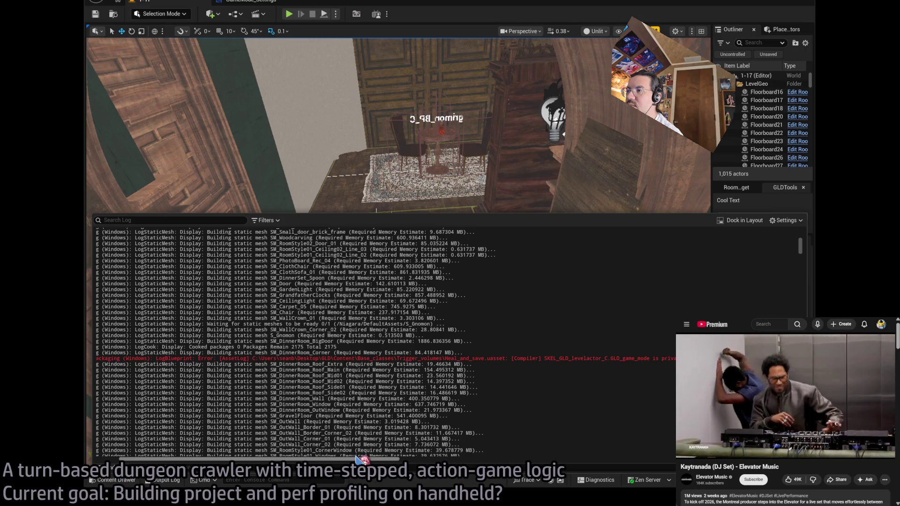
click(332, 360)
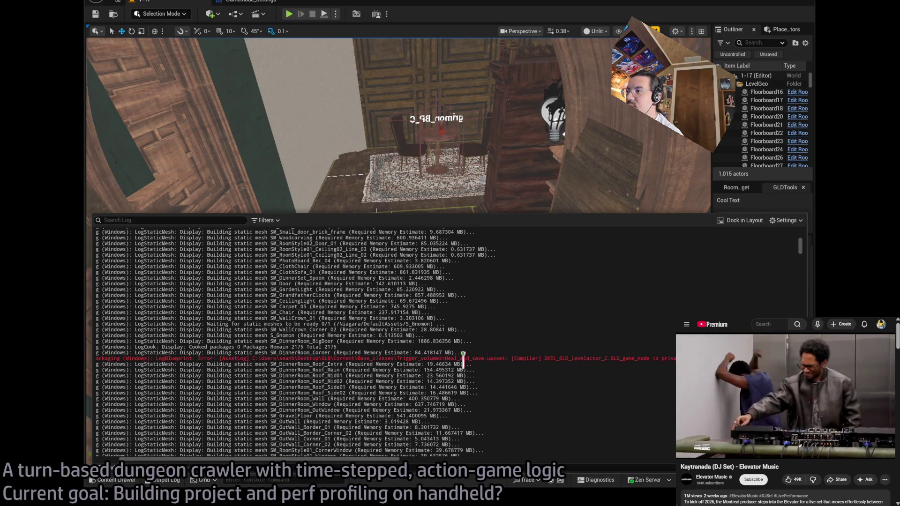
click(105, 359)
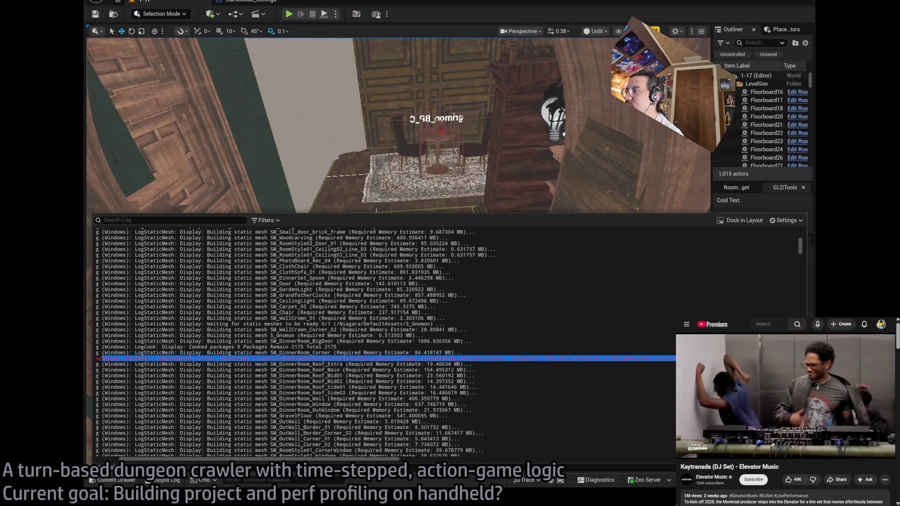
key(alt+Tab)
Paste the GLD_game_mode error on line 5 and the Consumable_definition struct mismatch on line 8.
key(Return)
key(Return)
key(Return)
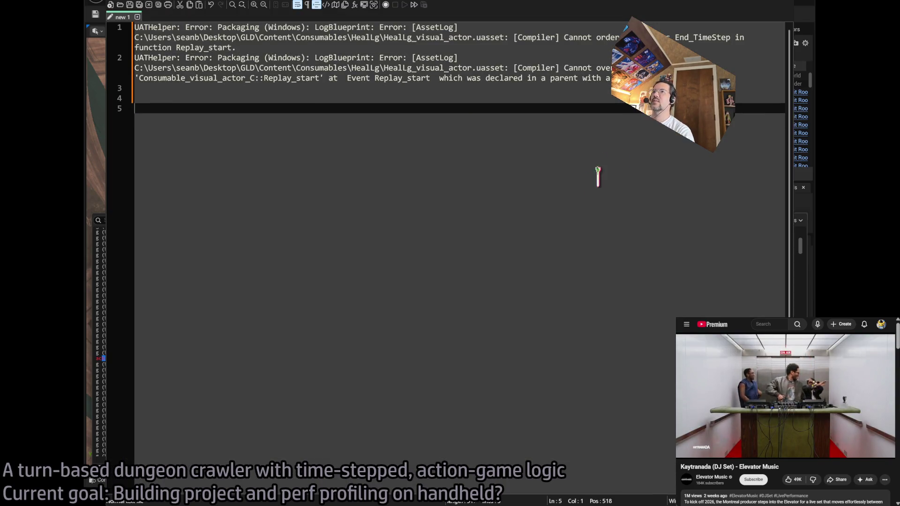
key(ctrl+v)
key(alt+Tab)
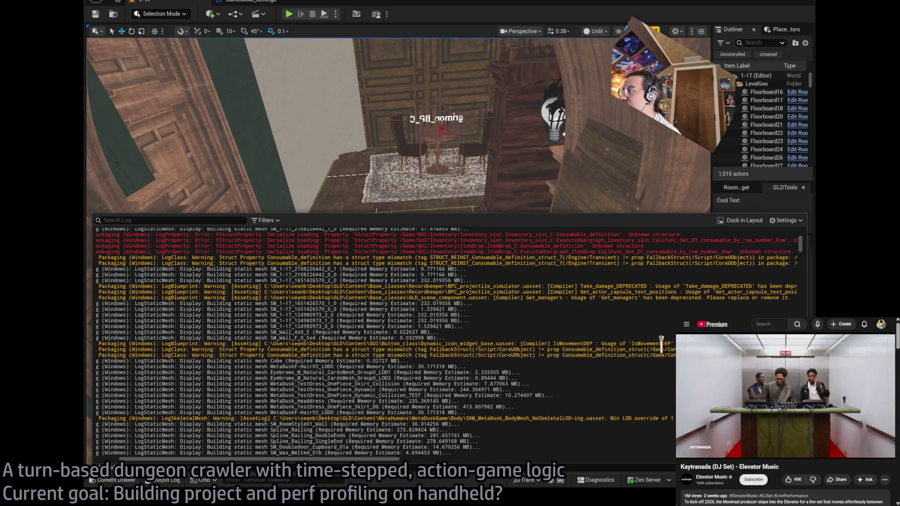
drag(195, 349, 456, 351)
click(306, 355)
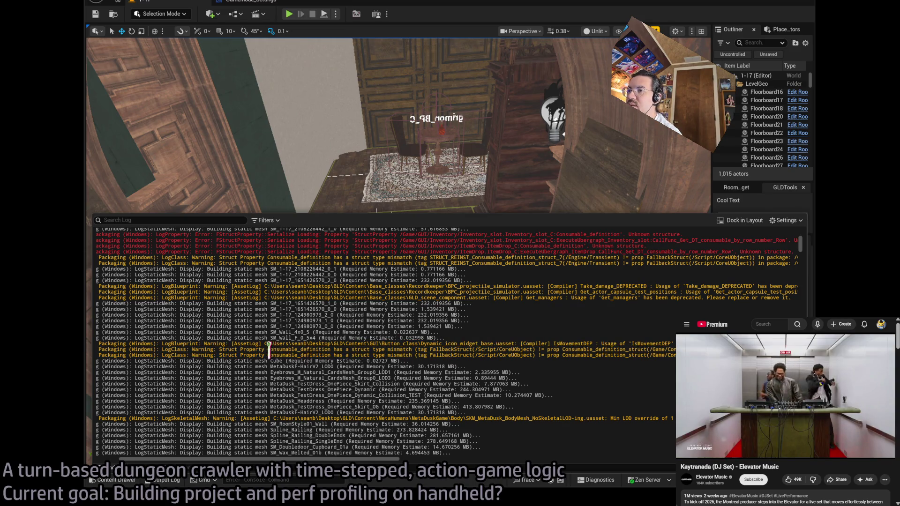
drag(269, 349, 412, 351)
key(ctrl+c)
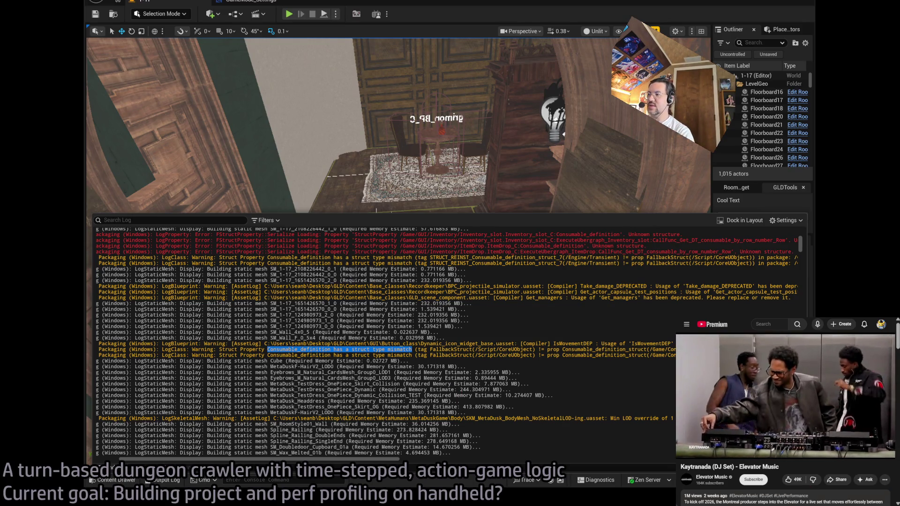
key(alt+Tab)
key(alt+Tab)
key(alt+Tab+Tab)
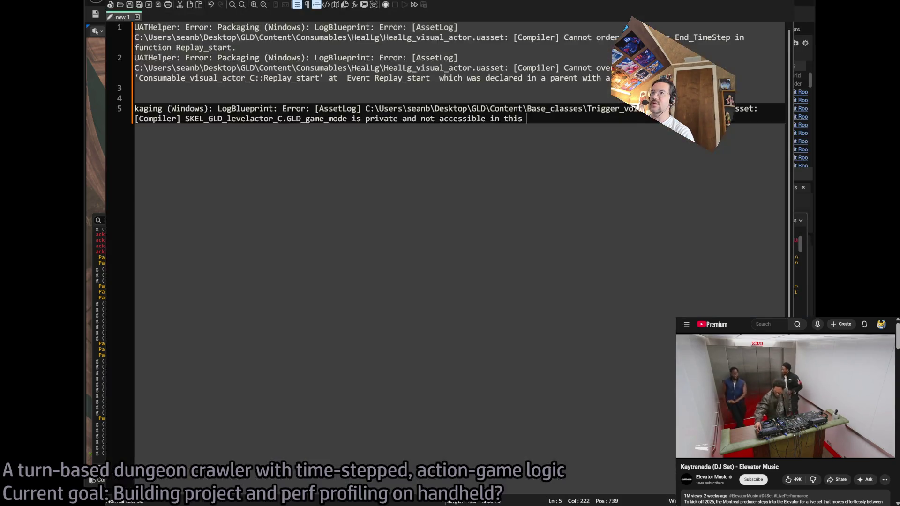
key(Return)
key(Return)
key(Return)
key(ctrl+v)
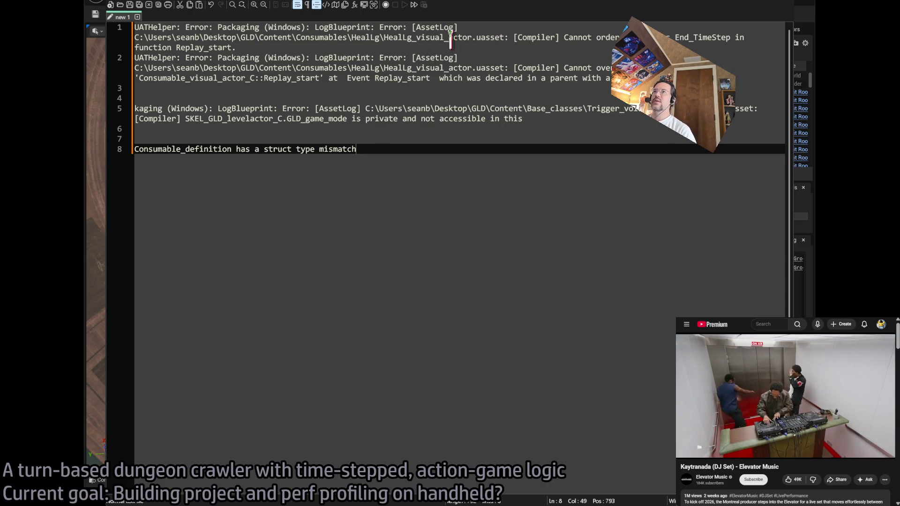
Select the HealLg_visual_actor name on line 1 and open Unreal's Content Drawer.
drag(389, 37, 471, 38)
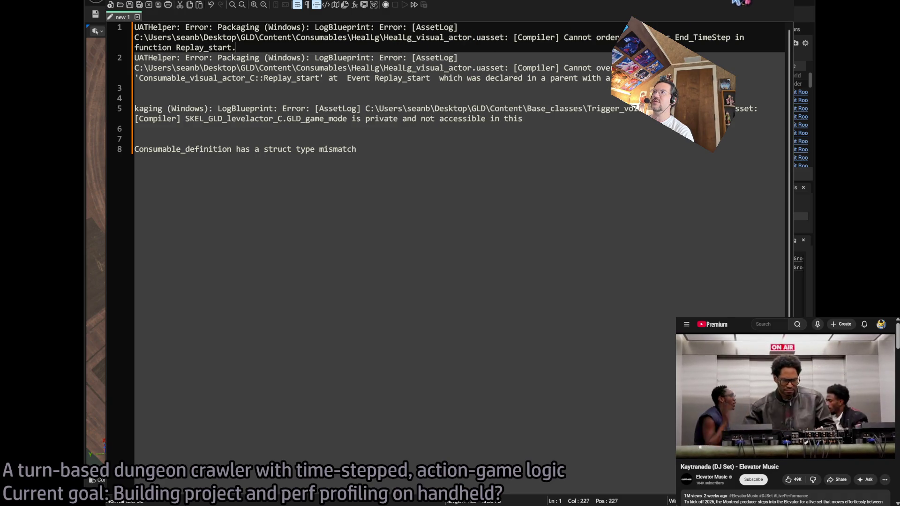
key(alt+Tab)
click(125, 482)
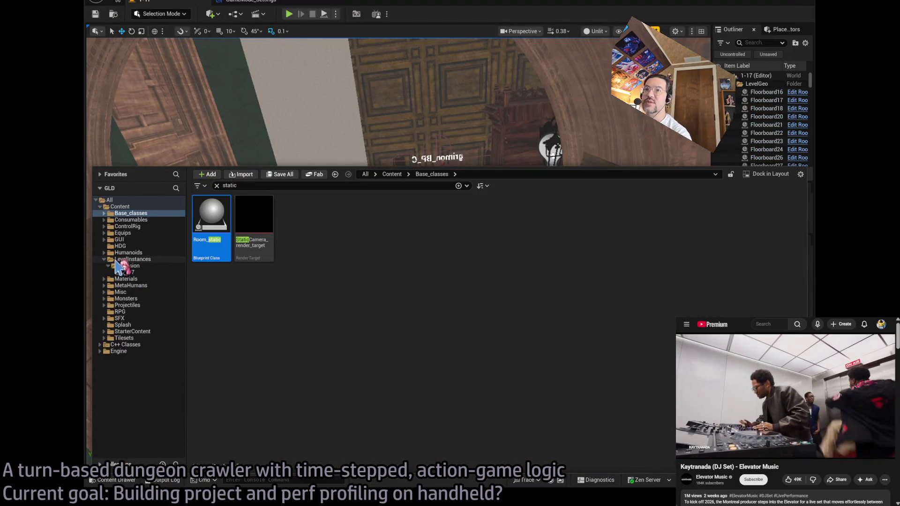
Browse to Consumables > HealLg and open HealLg_visual_actor's Event Replay_start graph.
click(140, 220)
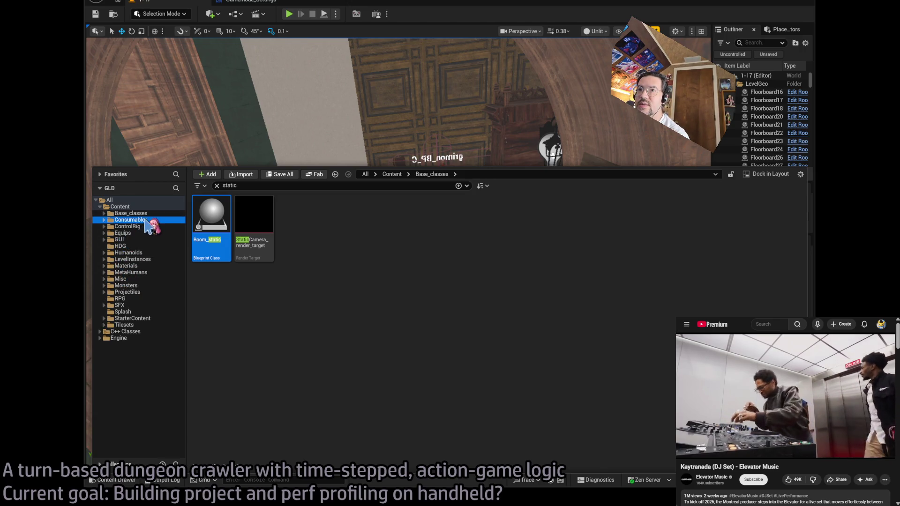
double_click(112, 220)
click(134, 234)
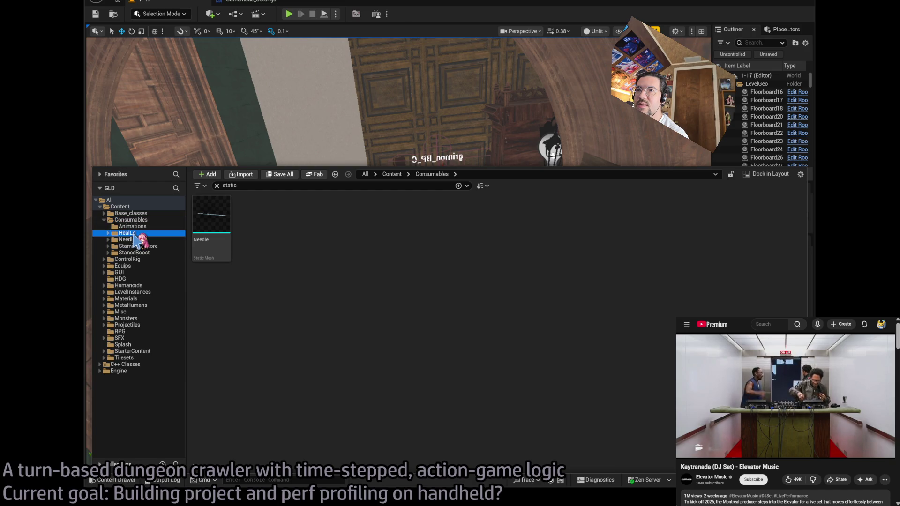
click(216, 186)
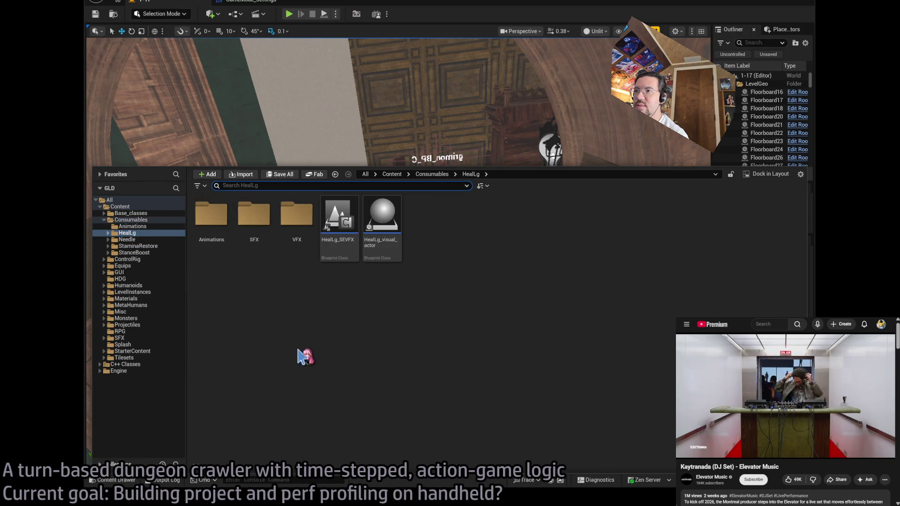
click(377, 221)
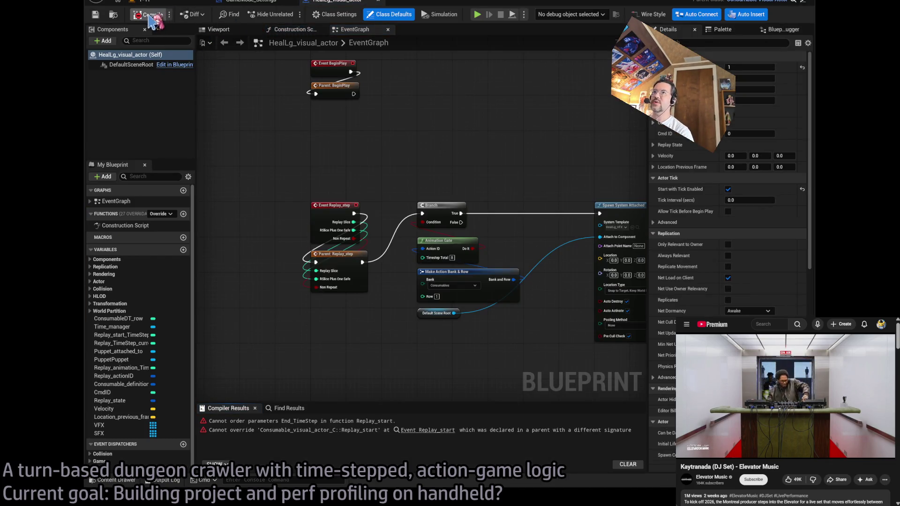
click(150, 17)
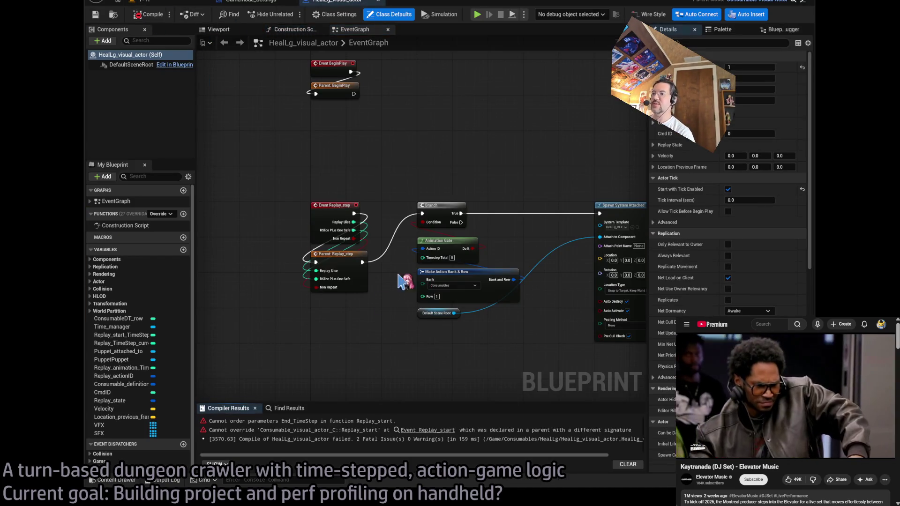
scroll(399, 280, down, 6)
scroll(399, 280, up, 8)
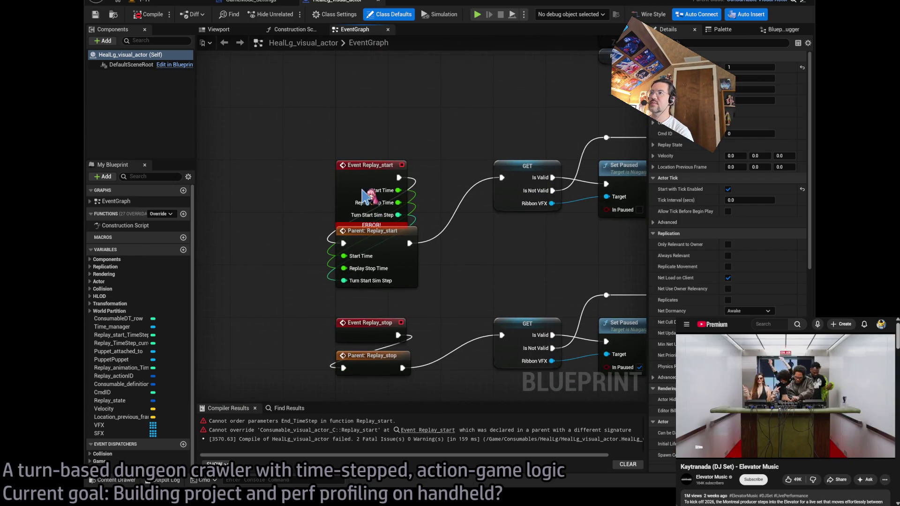
click(367, 195)
click(481, 190)
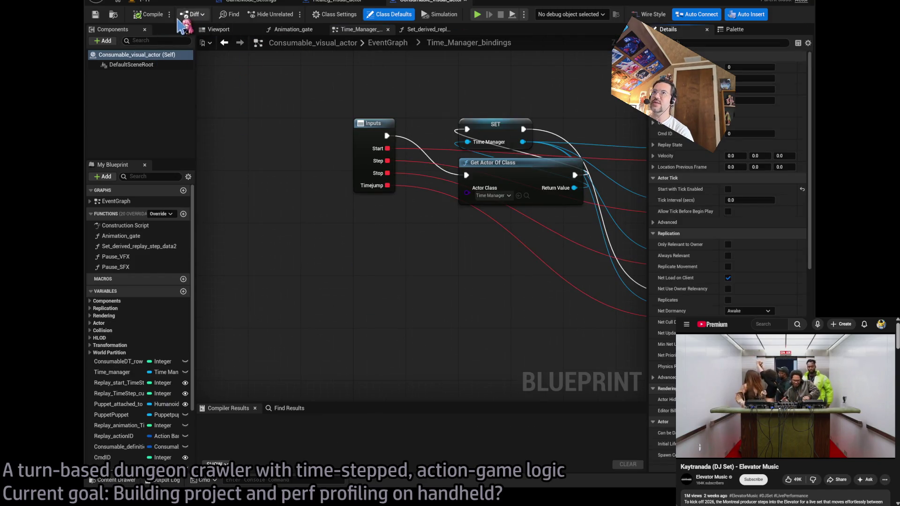
Compile Consumable_visual_actor, close its extra function graphs, and open its EventGraph.
click(147, 15)
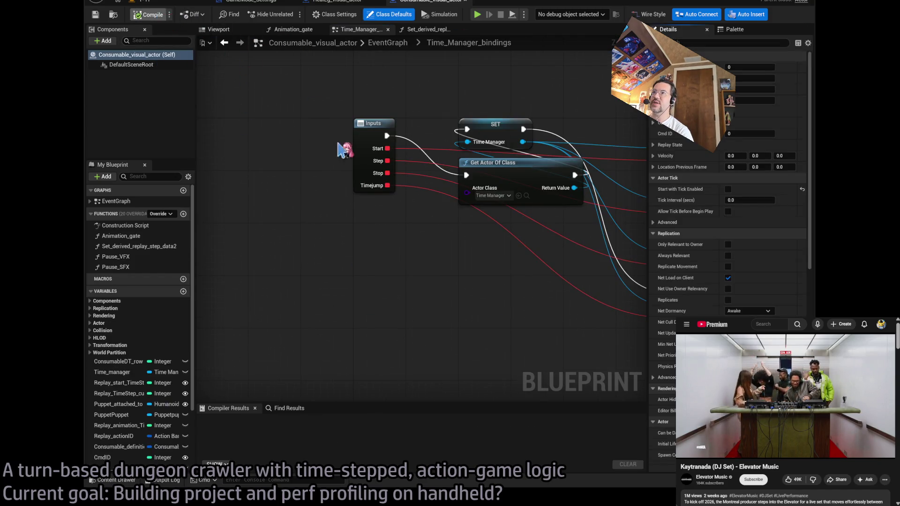
middle_click(417, 30)
middle_click(377, 29)
click(123, 202)
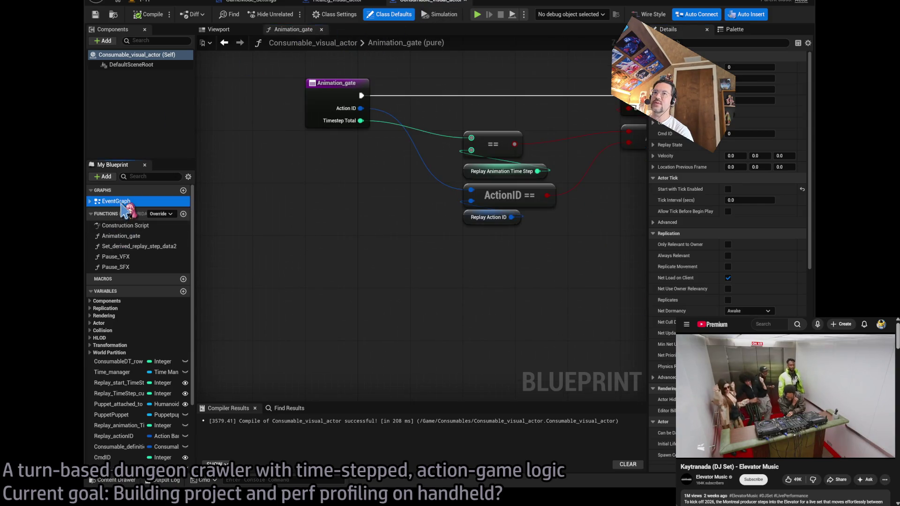
double_click(122, 202)
scroll(408, 191, up, 3)
scroll(389, 187, down, 3)
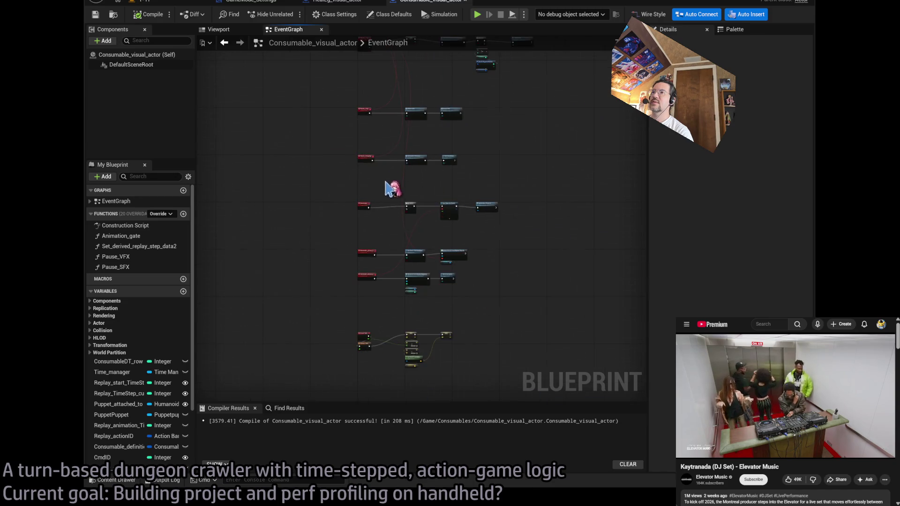
scroll(385, 187, up, 4)
scroll(454, 94, up, 2)
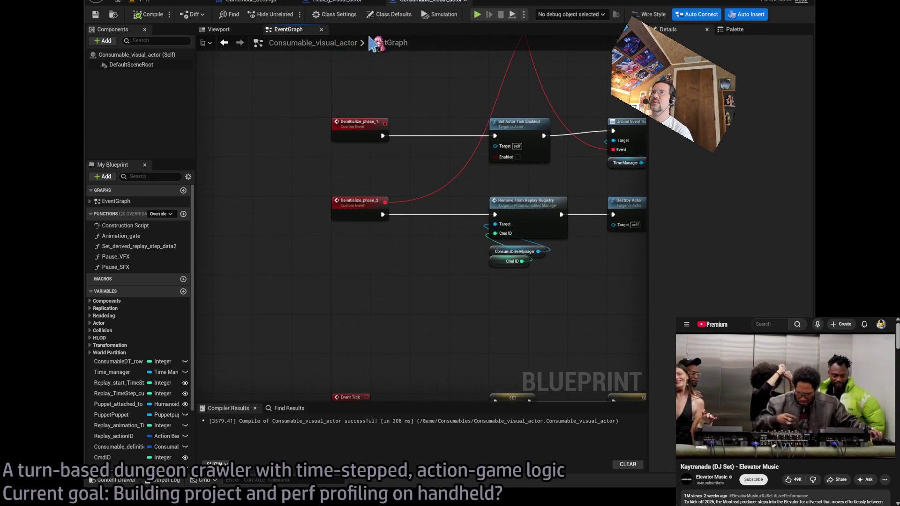
Wire End Time Step into HealLg_visual_actor's Parent: Replay_start call and recompile.
click(337, 1)
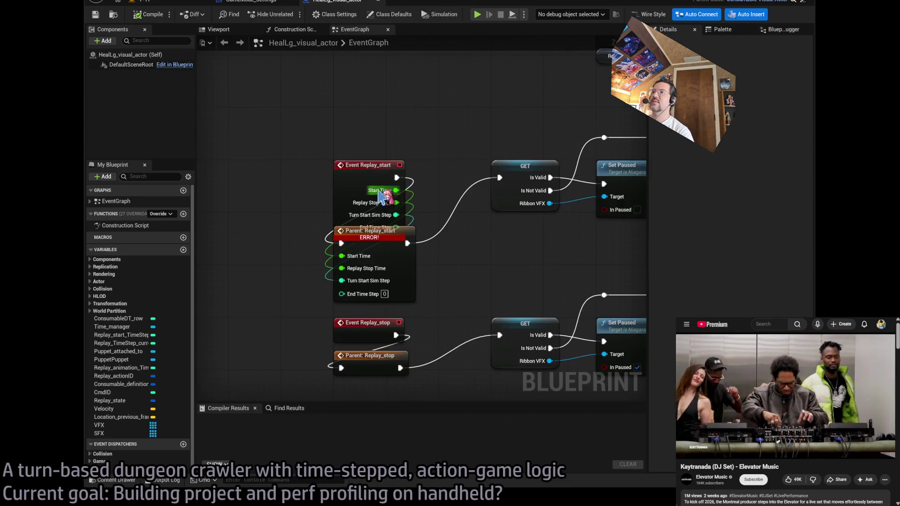
click(148, 14)
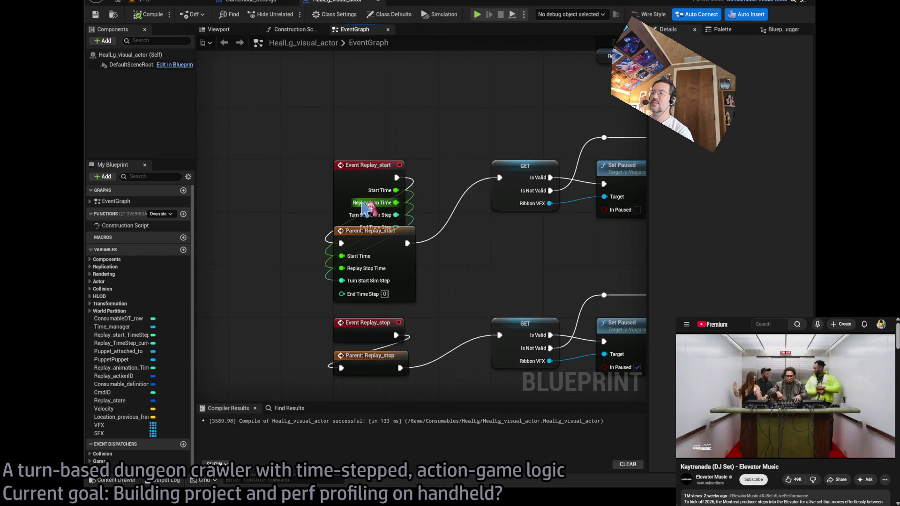
drag(397, 226, 342, 294)
mouse_move(390, 254)
mouse_down()
mouse_move(397, 241)
mouse_move(406, 283)
mouse_move(391, 261)
mouse_up()
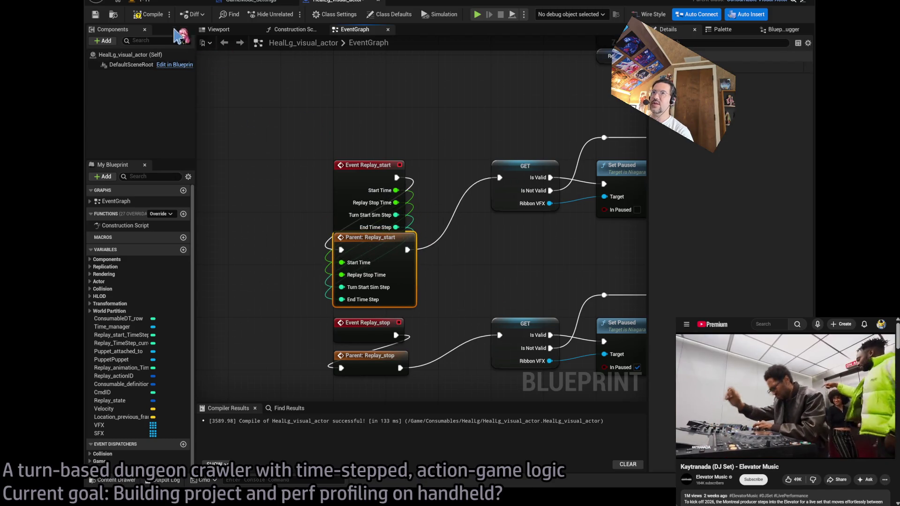
key(F7)
scroll(342, 232, down, 5)
Reposition the Replay_stop nodes, recompile HealLg_visual_actor, and return to the 1-17 level.
mouse_move(552, 313)
mouse_down()
mouse_move(305, 238)
mouse_move(310, 224)
mouse_move(337, 271)
mouse_up()
scroll(323, 228, up, 4)
click(459, 215)
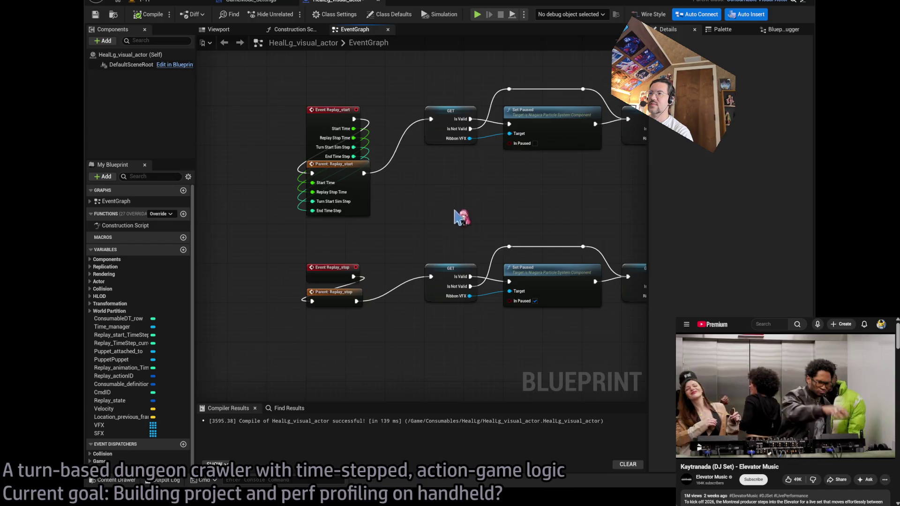
drag(459, 214, 397, 232)
click(149, 14)
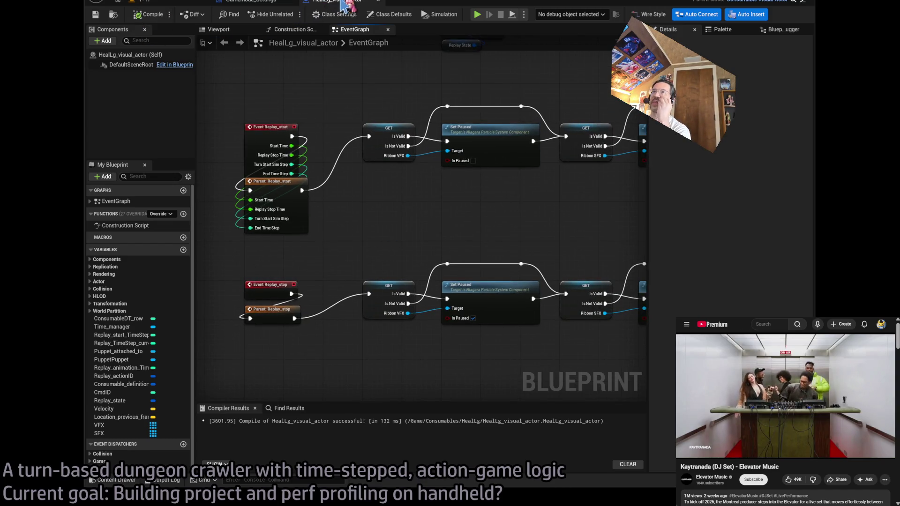
click(253, 2)
click(140, 1)
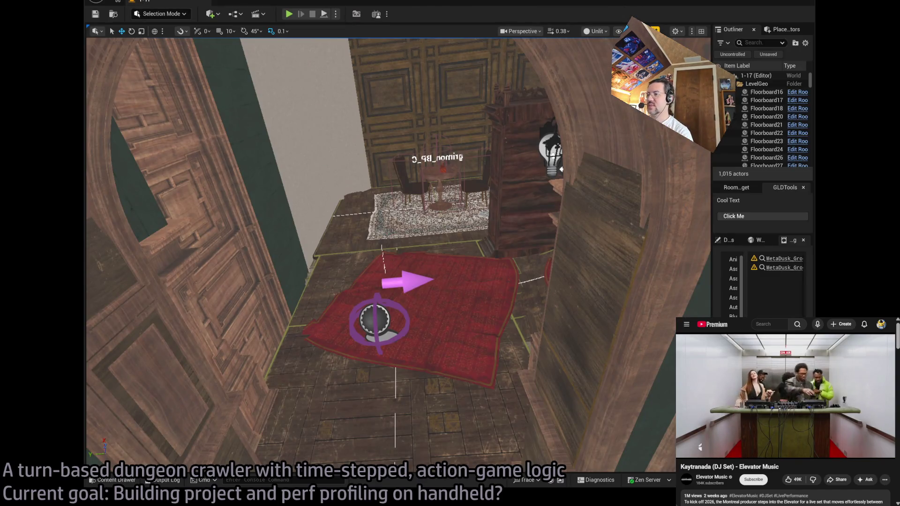
Find Heal_and_save from the error notes and open it via a Content Drawer search.
key(alt+Tab)
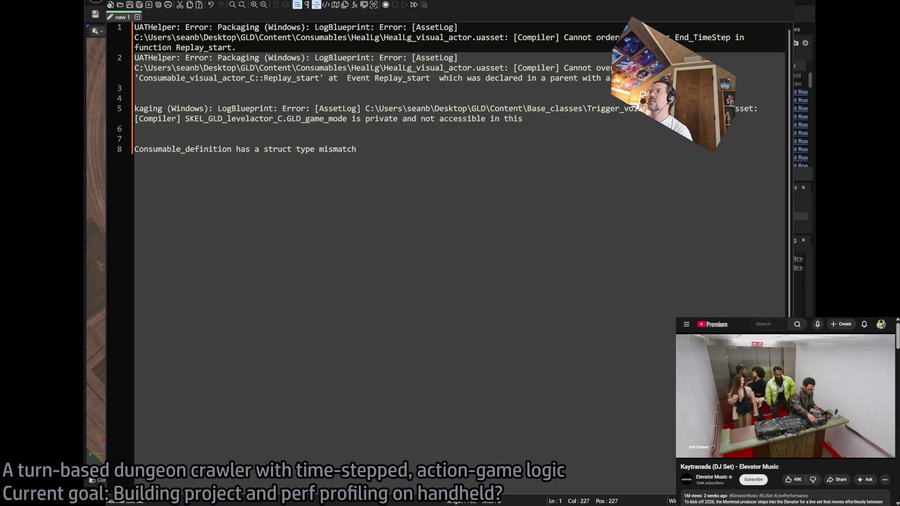
double_click(689, 108)
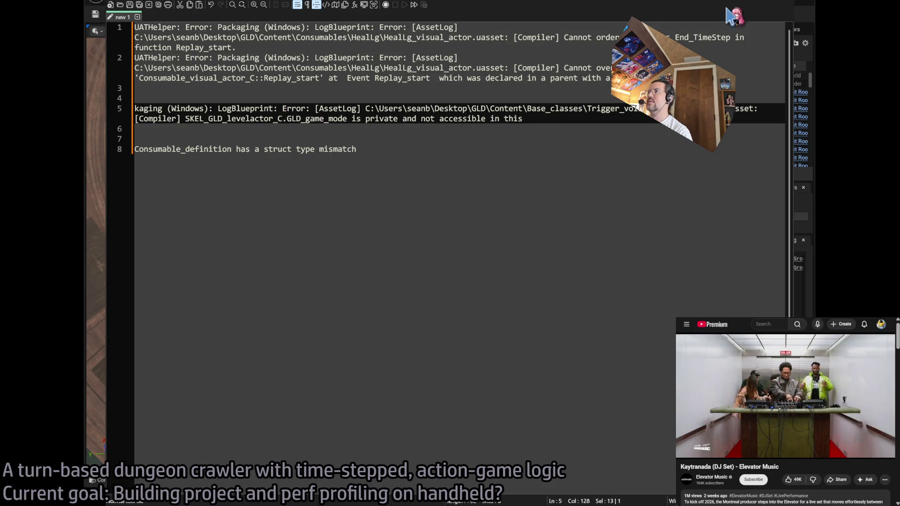
key(alt+Tab)
click(112, 480)
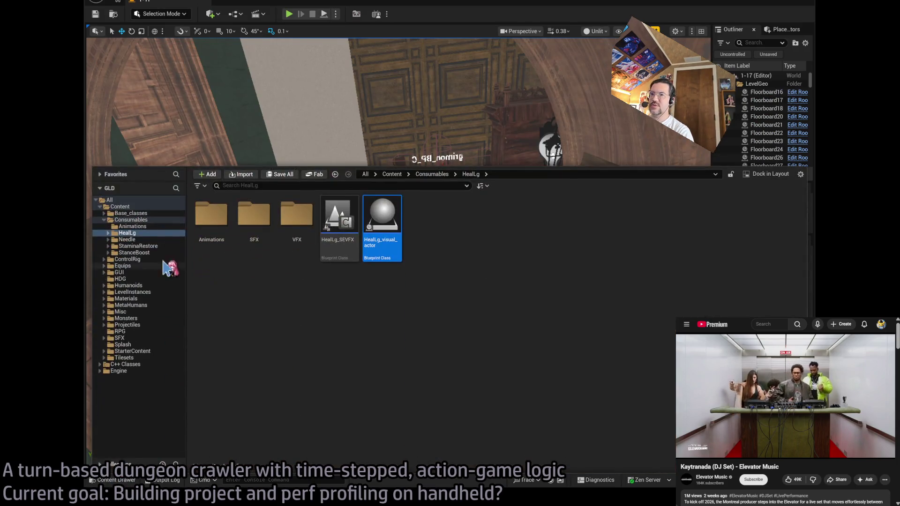
click(120, 206)
click(245, 185)
text(Heal_and_save)
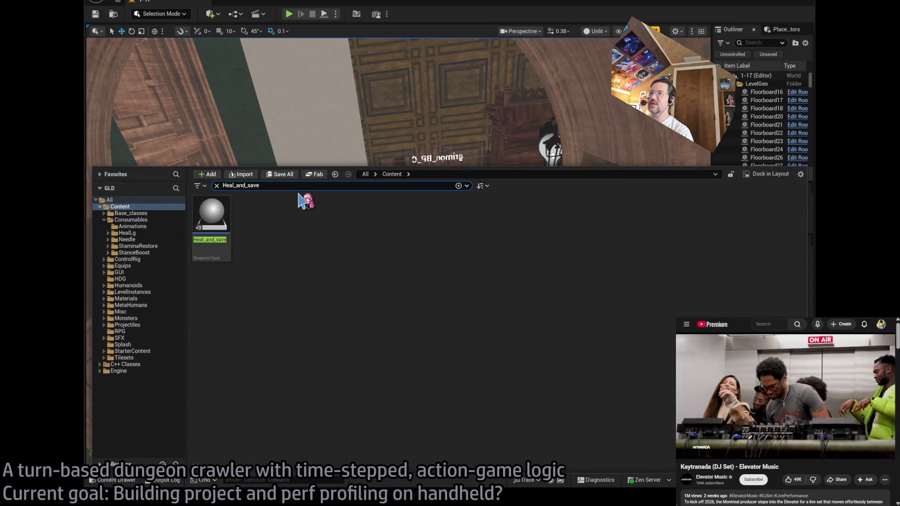
key(Return)
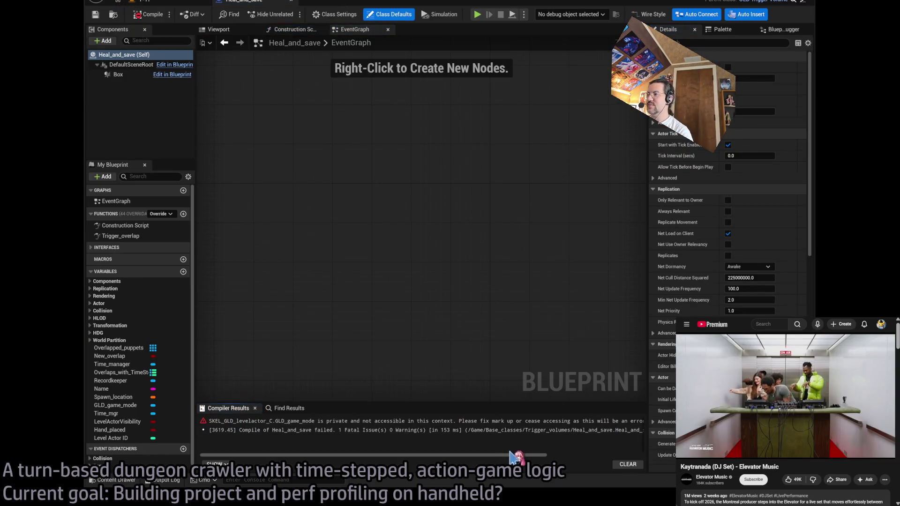
Jump to the GLD_game_mode error node and add a Get Game Mode GLD node.
drag(522, 461, 618, 461)
click(618, 422)
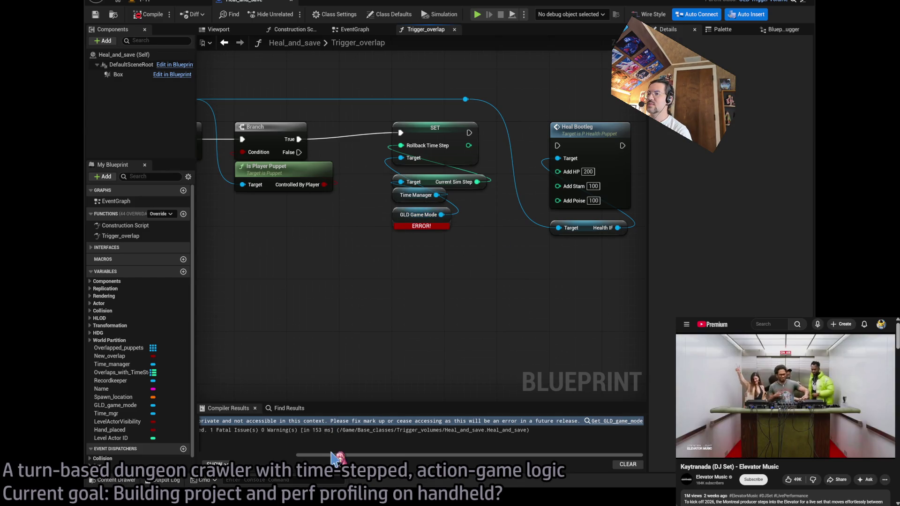
drag(338, 459, 217, 457)
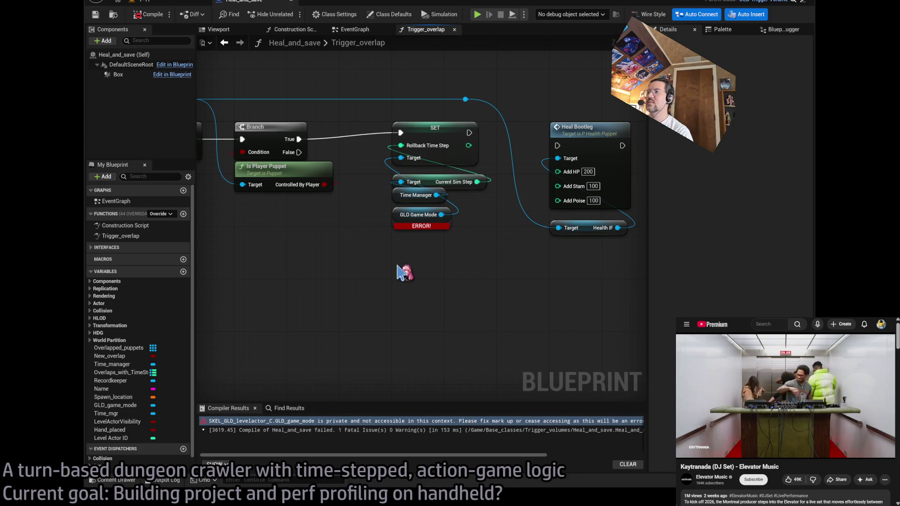
key(ctrl+v)
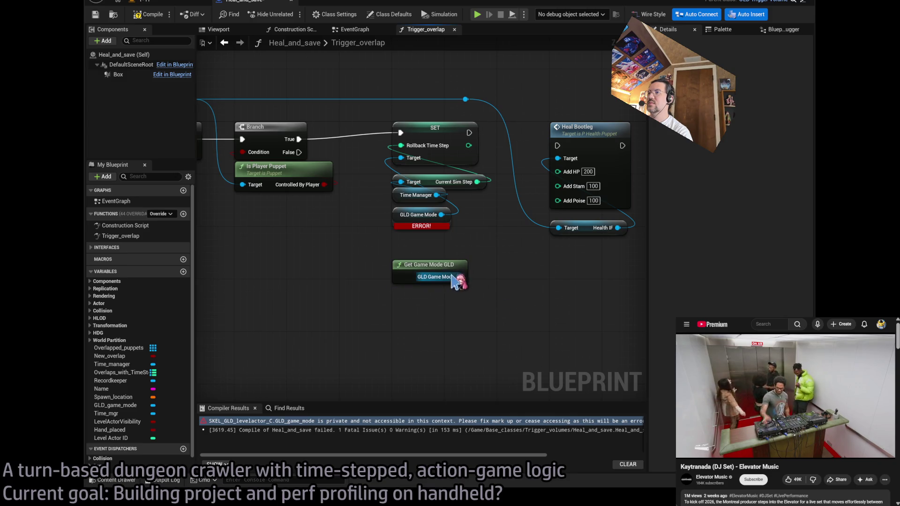
Wire Get Game Mode GLD into Time Manager, delete the ERROR GLD Game Mode node, and compile.
mouse_move(459, 277)
mouse_down()
mouse_move(422, 197)
mouse_move(398, 195)
mouse_up()
click(420, 220)
key(Delete)
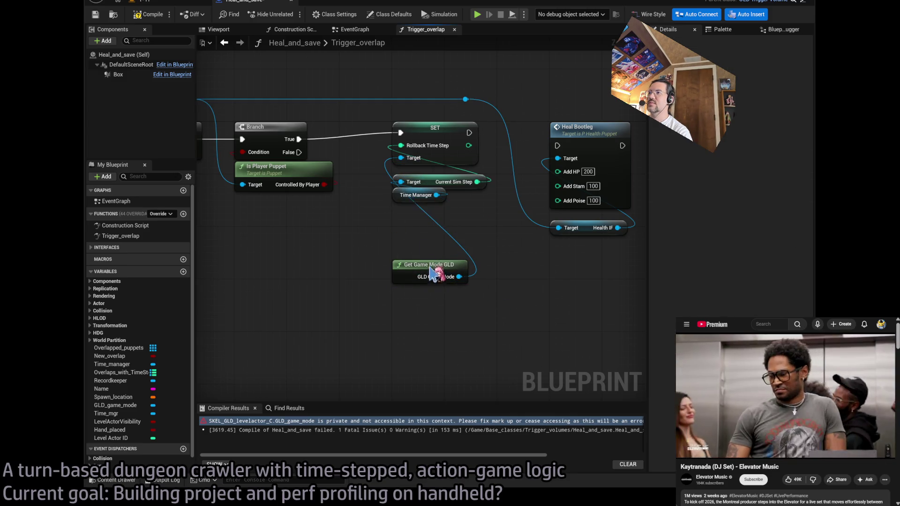
drag(429, 264, 433, 218)
click(148, 14)
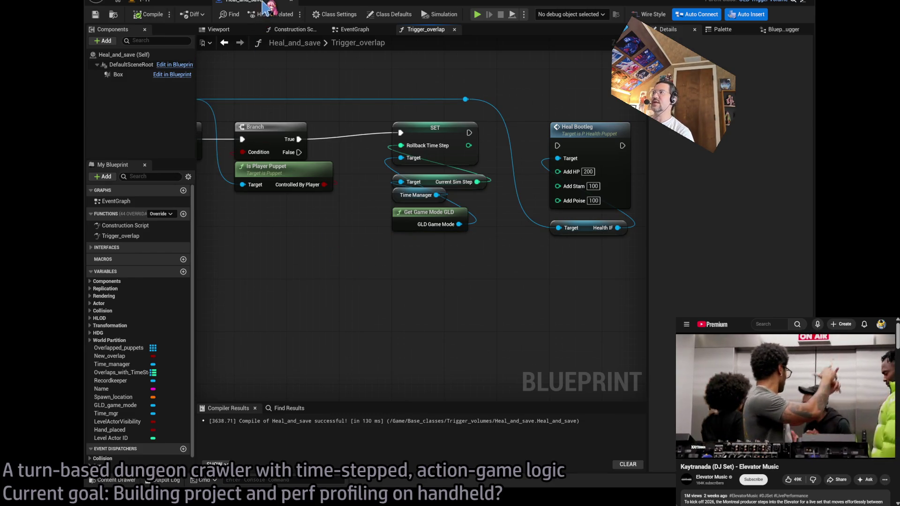
click(774, 2)
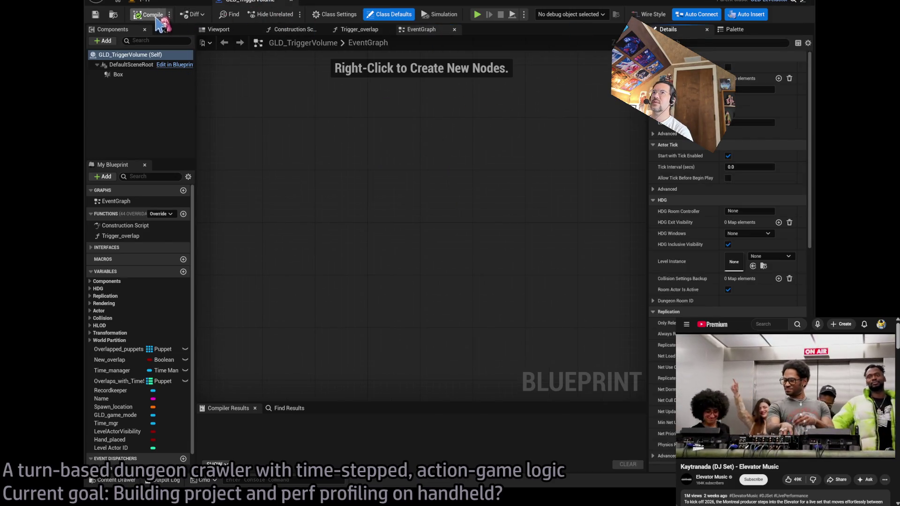
click(272, 5)
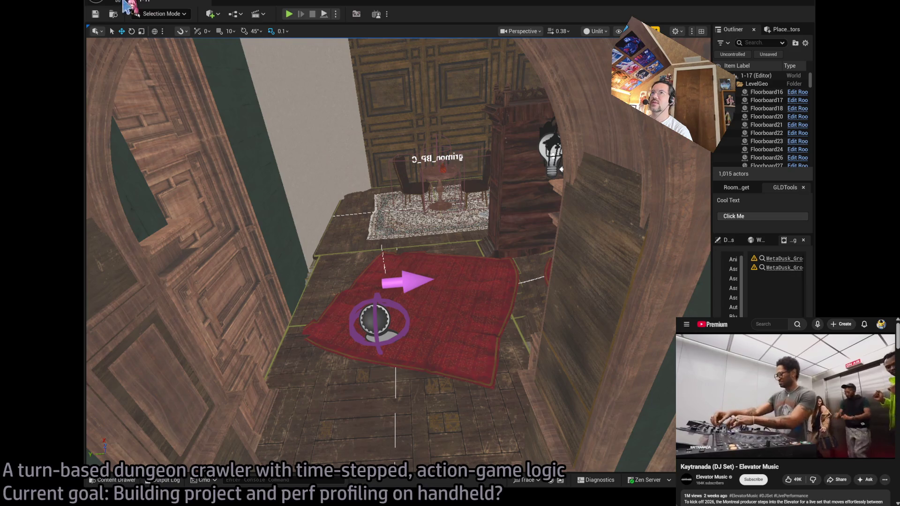
Copy the name Consumable_definition from the last packaging error in the notes.
key(ctrl+space)
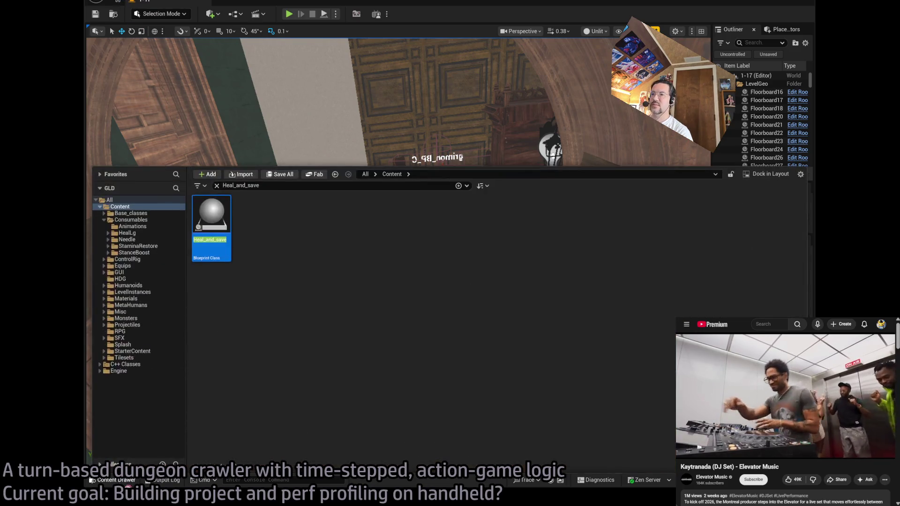
key(ctrl+space)
key(alt+Tab)
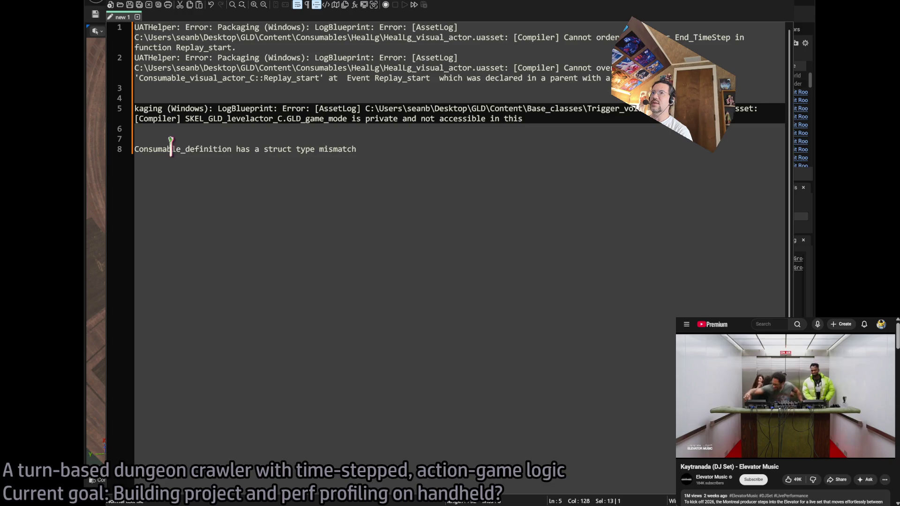
drag(236, 149, 120, 146)
key(ctrl+c)
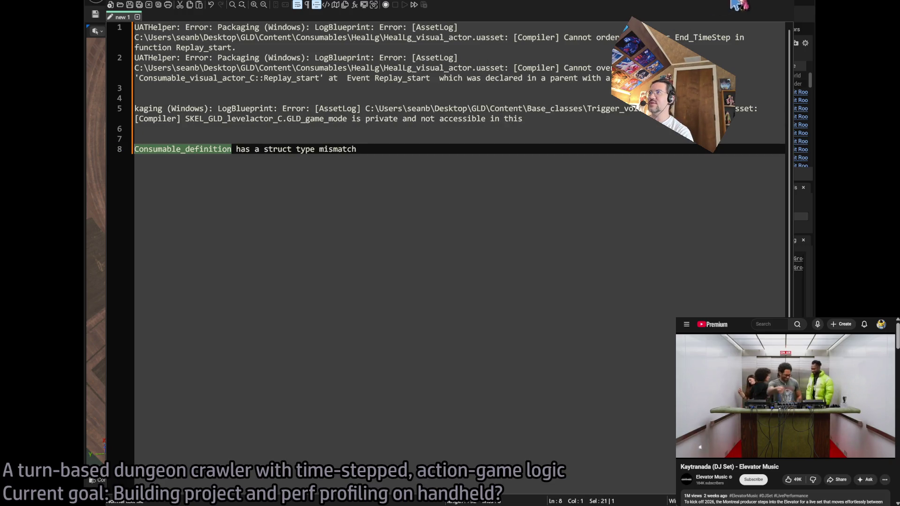
key(alt+Tab)
Search the Content Drawer for Consumable_definition and open the struct.
key(ctrl+space)
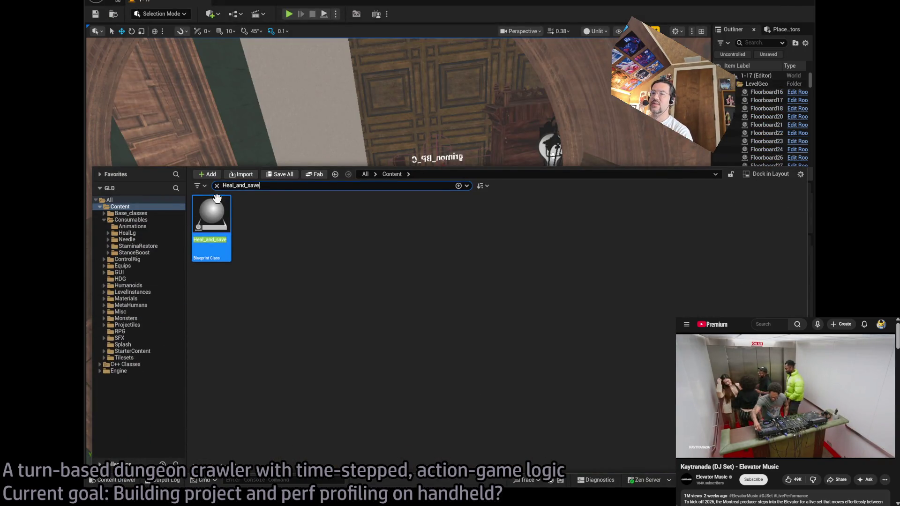
click(136, 206)
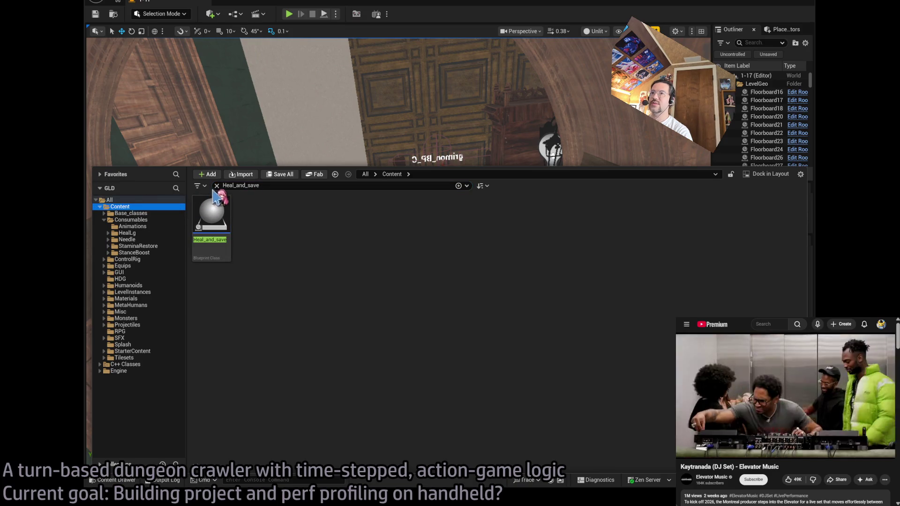
click(217, 185)
click(269, 185)
key(ctrl+v)
double_click(211, 234)
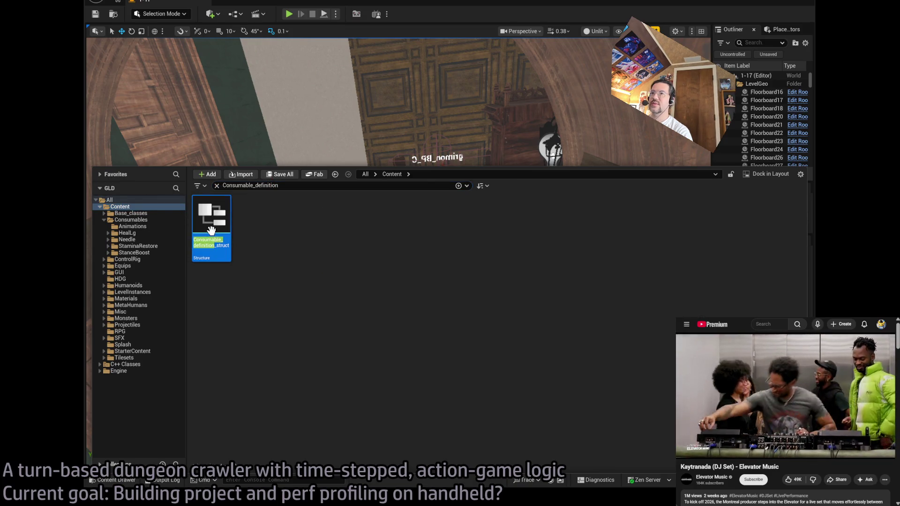
click(187, 2)
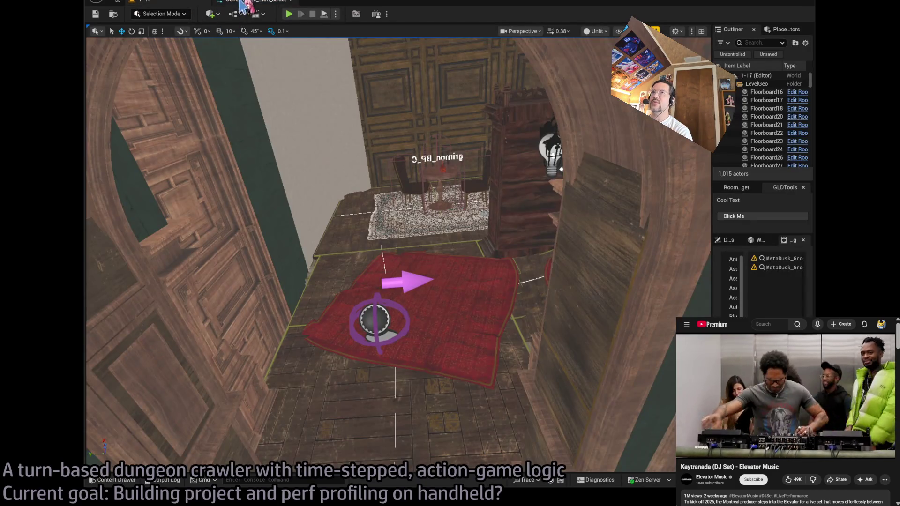
Show the Consumables folder, review Consumable_definition_struct's fields, and bring the Content Drawer back.
click(112, 480)
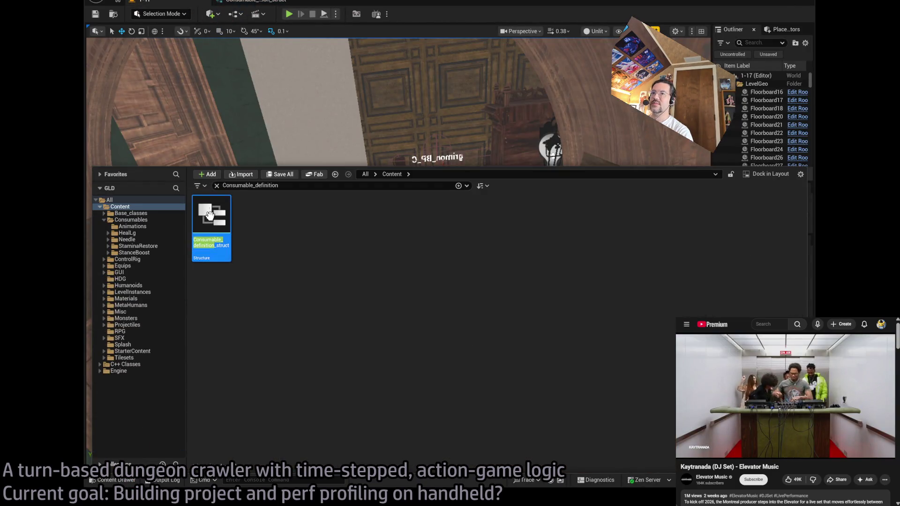
click(281, 185)
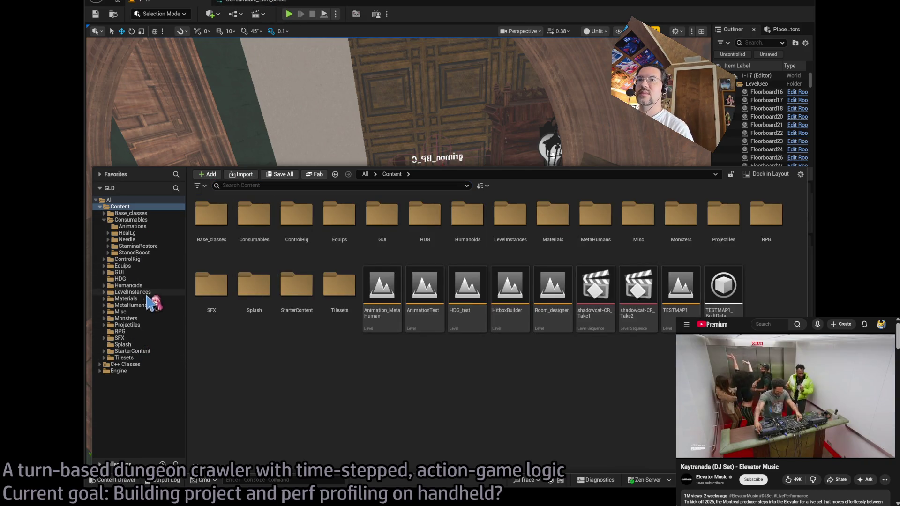
click(132, 220)
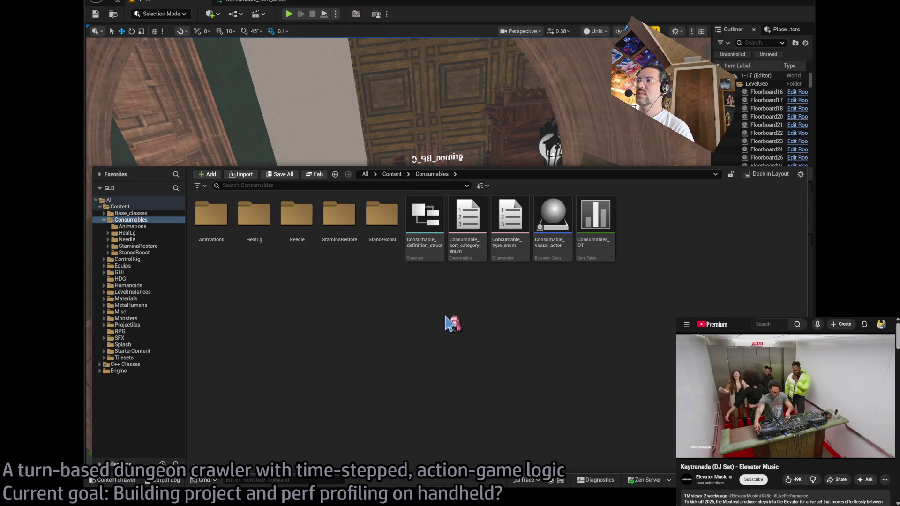
click(253, 4)
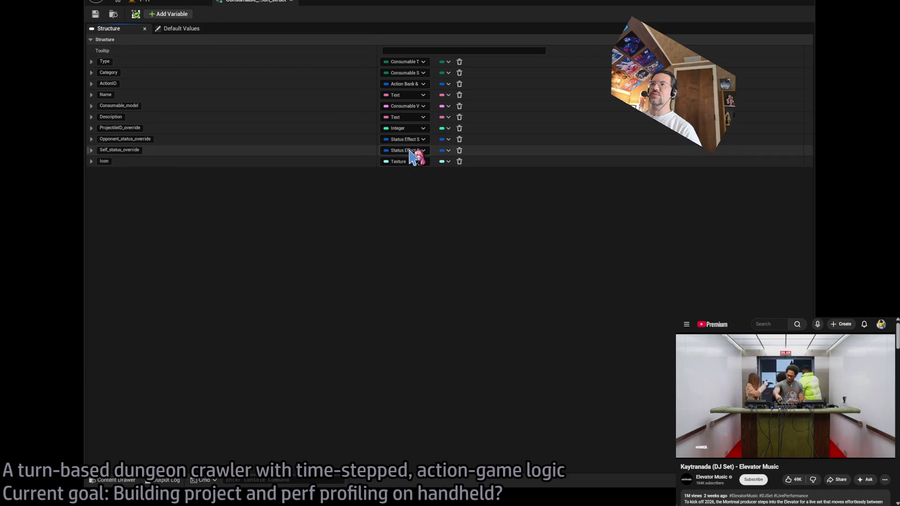
click(188, 2)
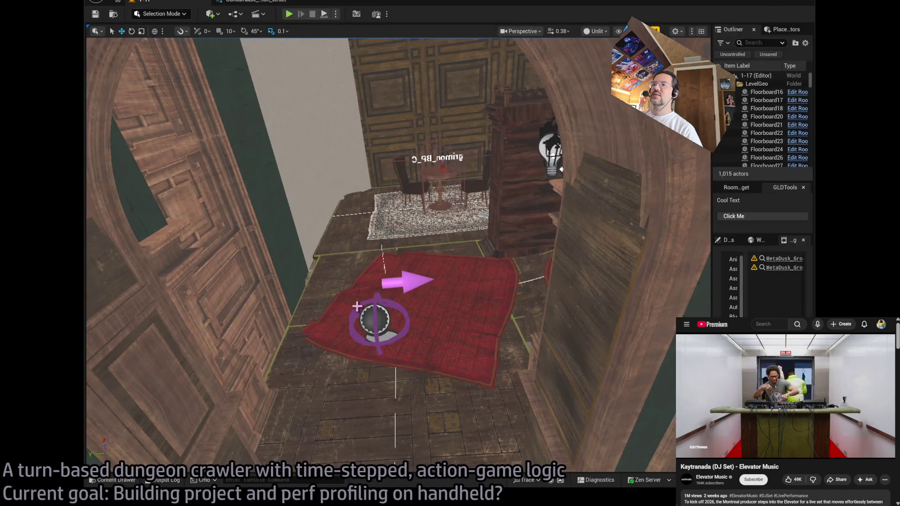
click(113, 480)
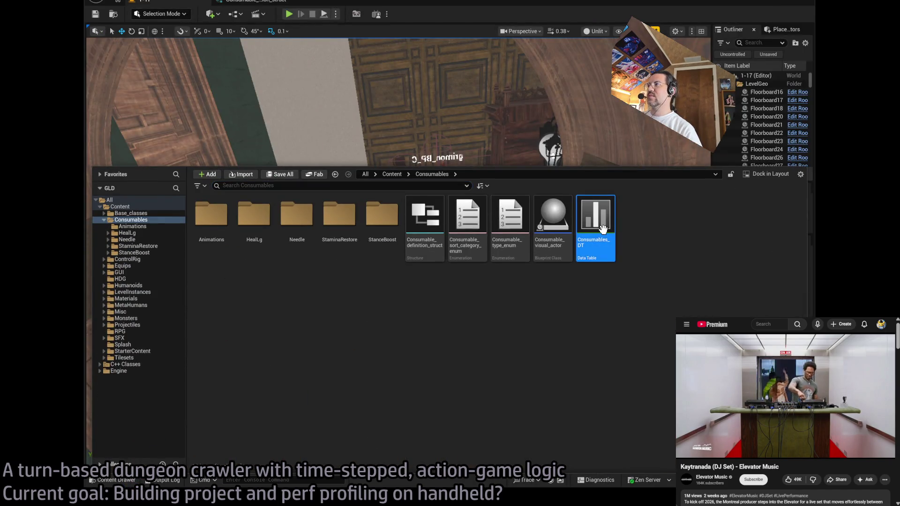
Compare the Consumables_DT rows with the struct's field list, then return to the 1-17 level.
double_click(594, 232)
click(259, 2)
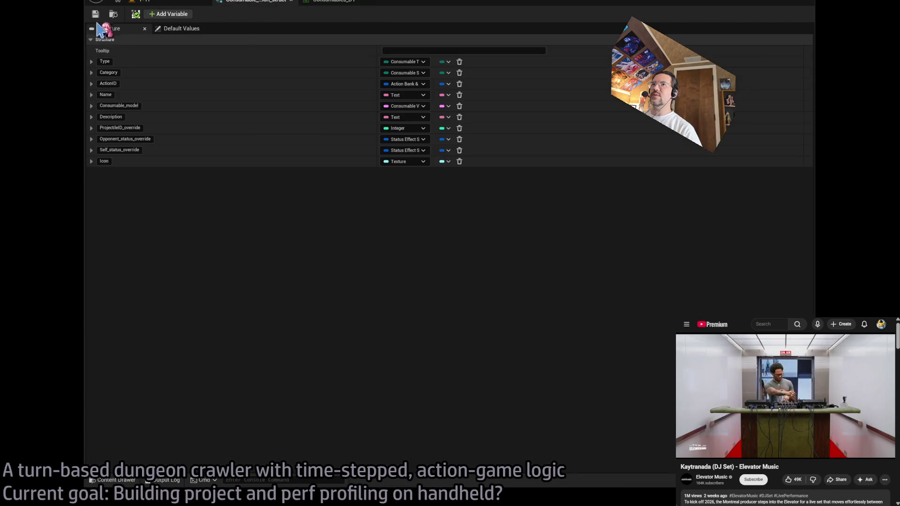
click(332, 1)
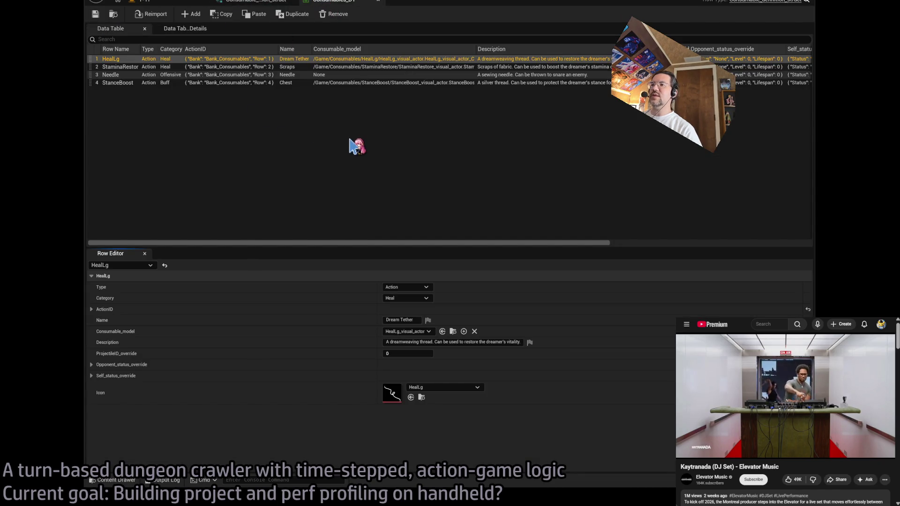
click(355, 61)
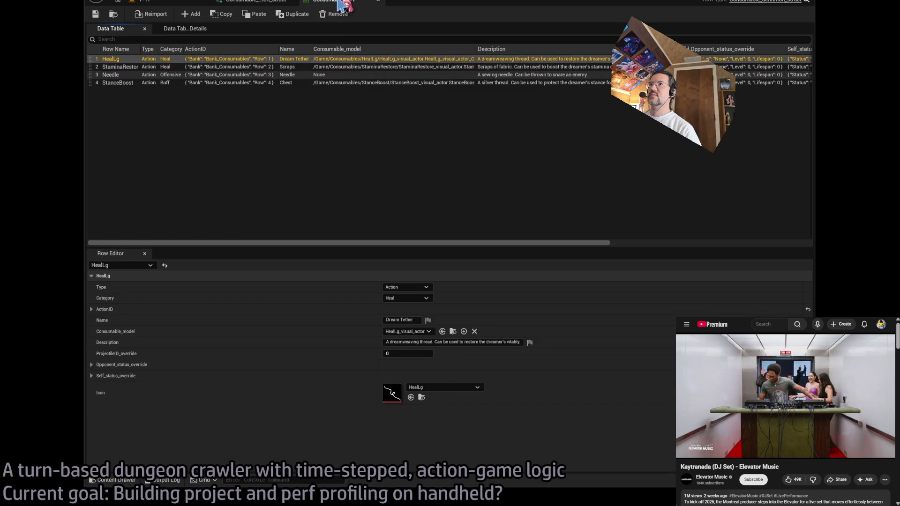
click(262, 2)
click(143, 2)
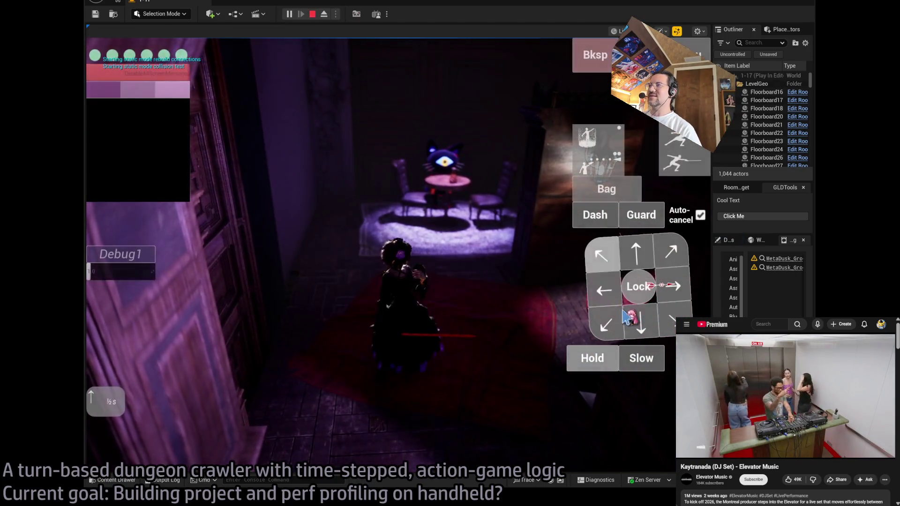
Run a double stance-breaker turn against the cat enemy, then stop play-in-editor.
click(627, 318)
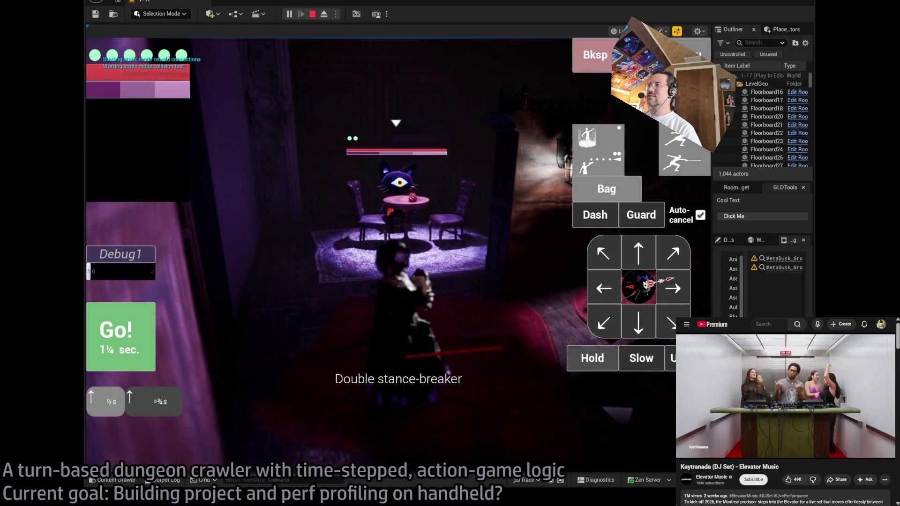
click(150, 336)
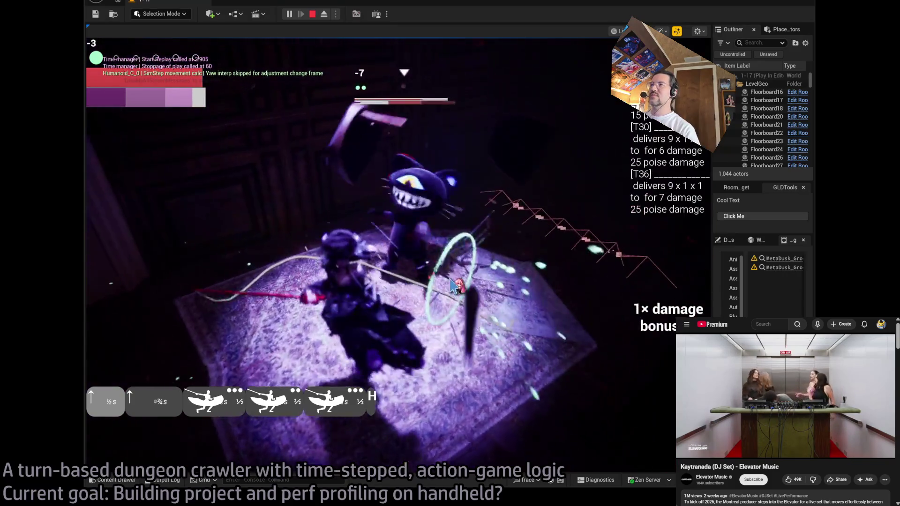
key(Escape)
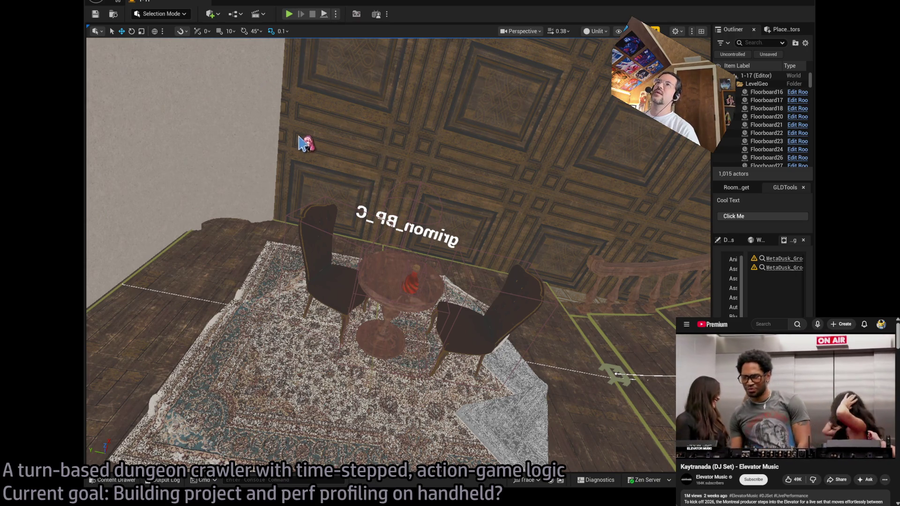
In Packaging settings, enable Shared Material Native Libraries and disable Full Rebuild.
key(alt+Tab)
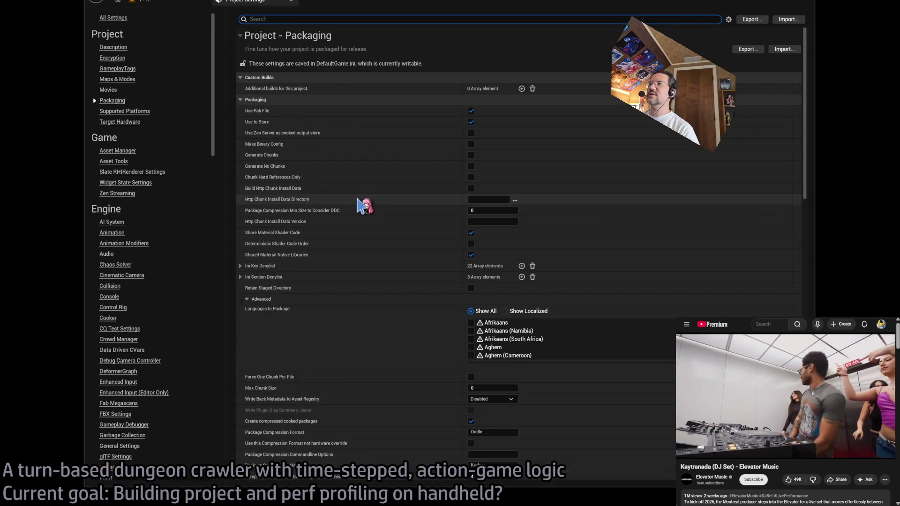
click(471, 255)
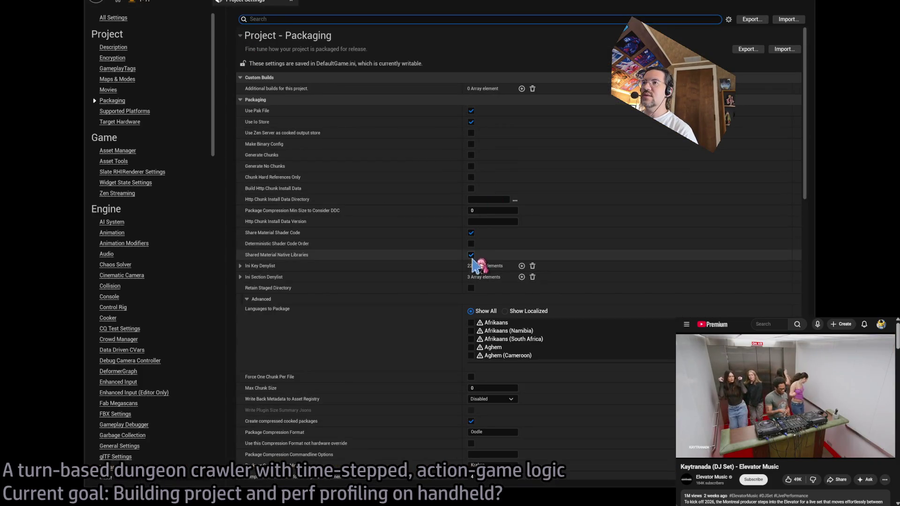
scroll(417, 379, down, 2)
scroll(416, 378, down, 10)
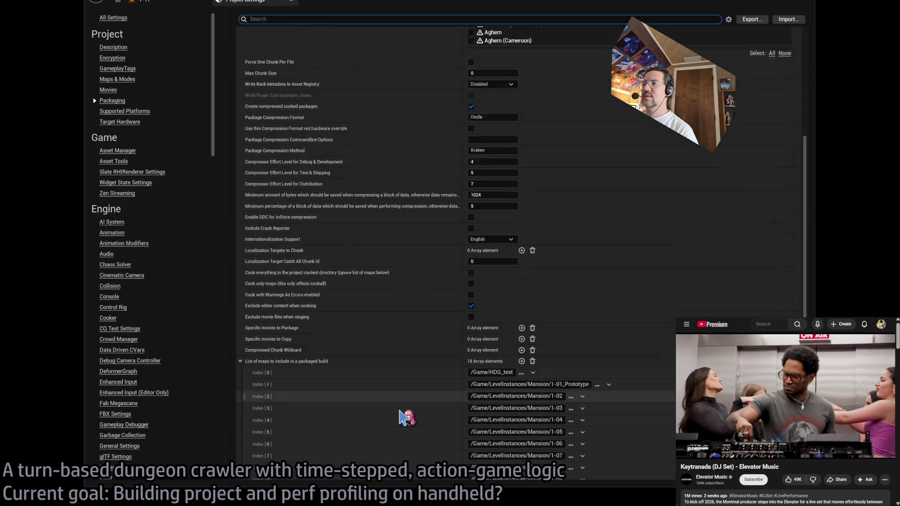
scroll(404, 416, down, 15)
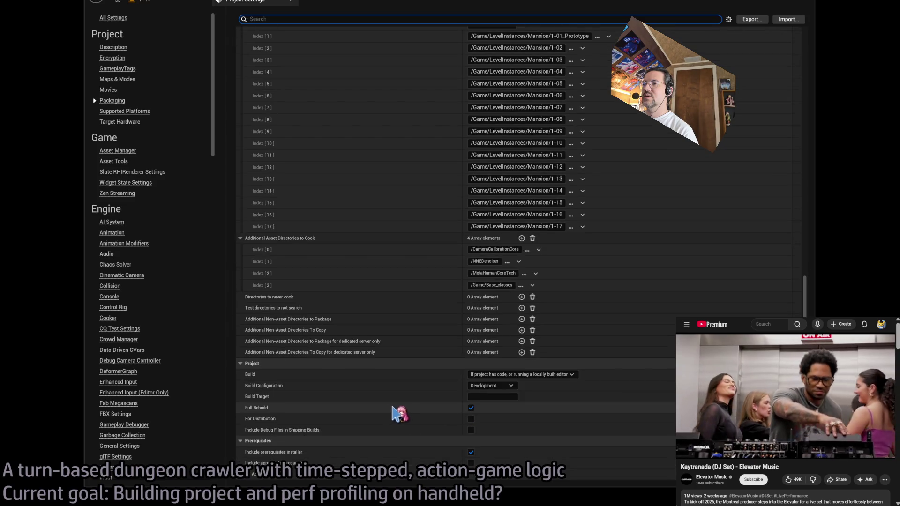
click(471, 408)
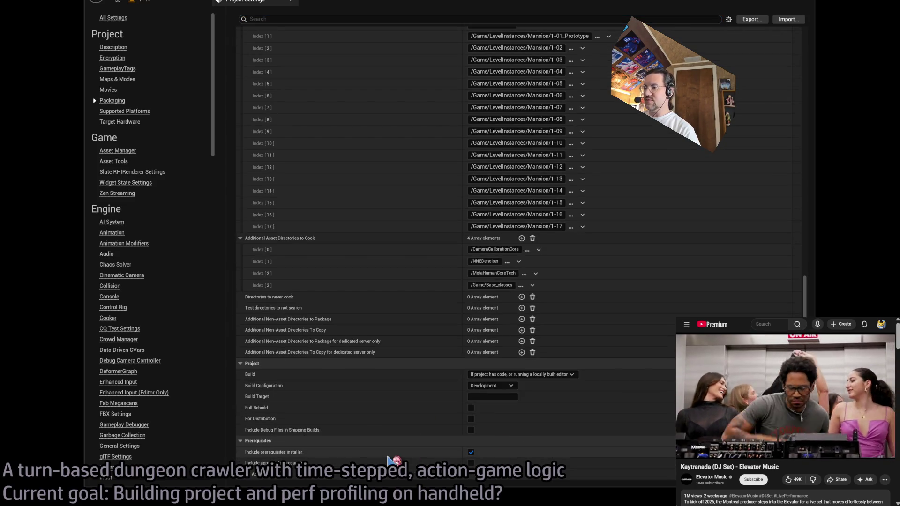
click(159, 2)
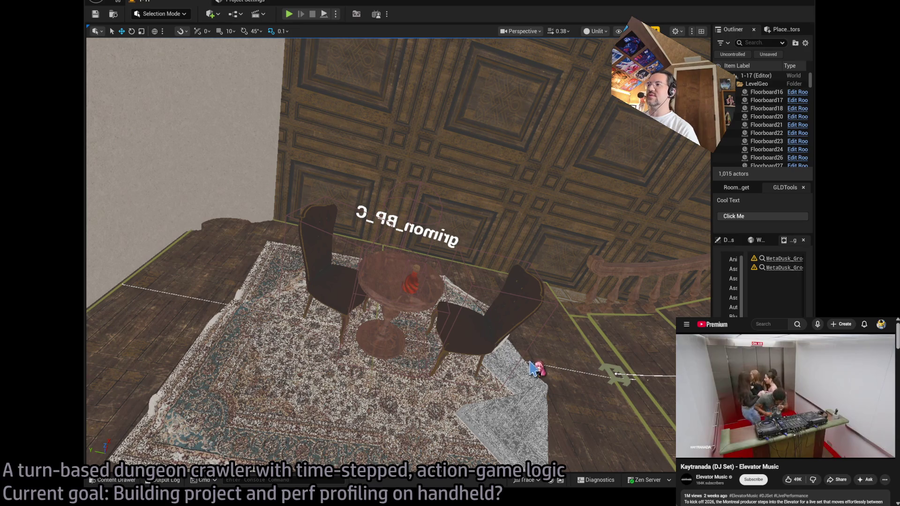
Follow the Windows packaging in the Output Log and select the Cook Diagnostics and four LogProperty errors.
click(149, 481)
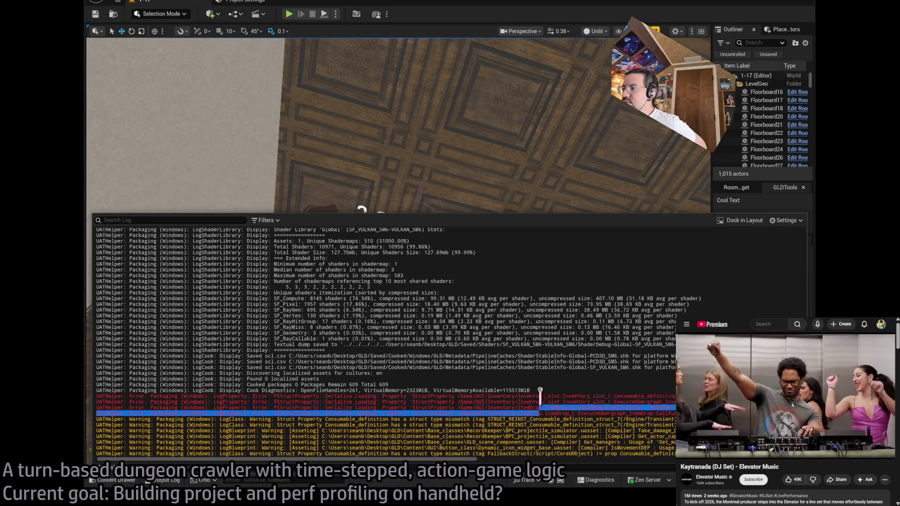
drag(96, 390, 375, 413)
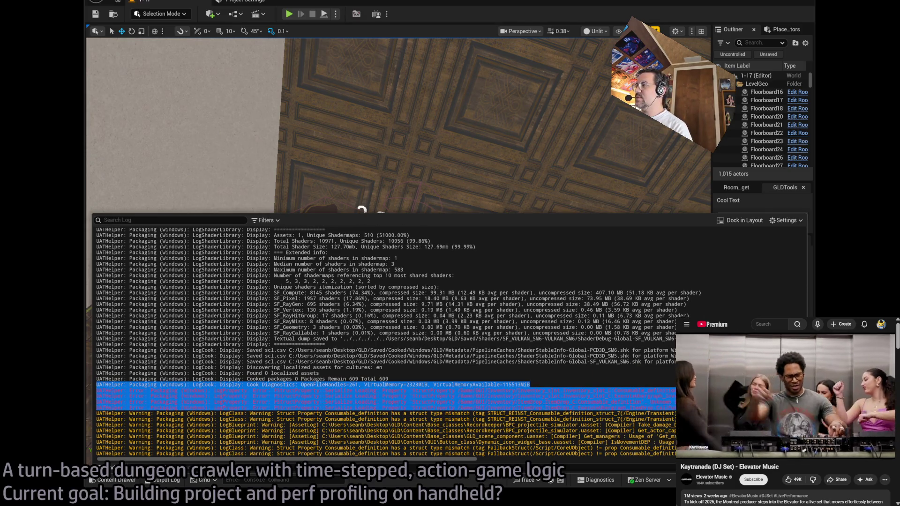
Paste the copied cook diagnostics and Consumable_definition error lines into Notepad++ 'new 1'.
key(ctrl+c)
key(alt+Tab)
key(ctrl+a)
key(ctrl+v)
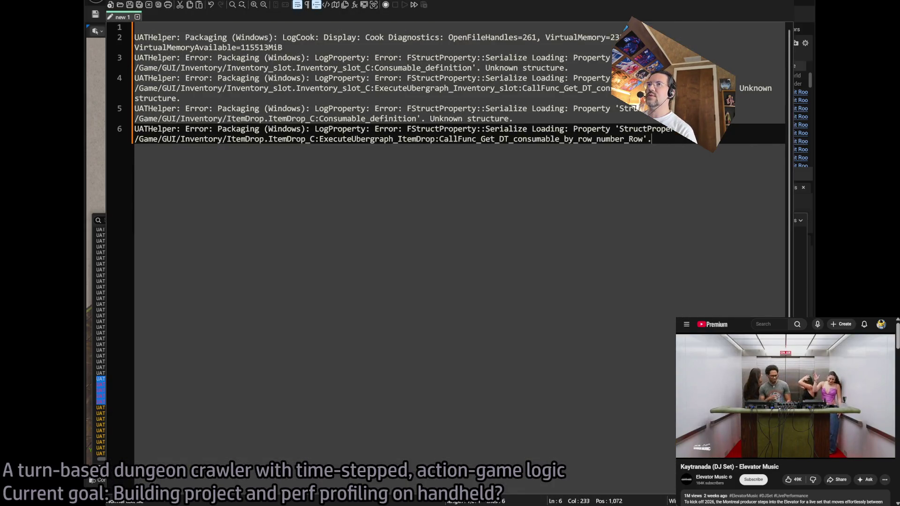
key(alt+Tab)
click(532, 373)
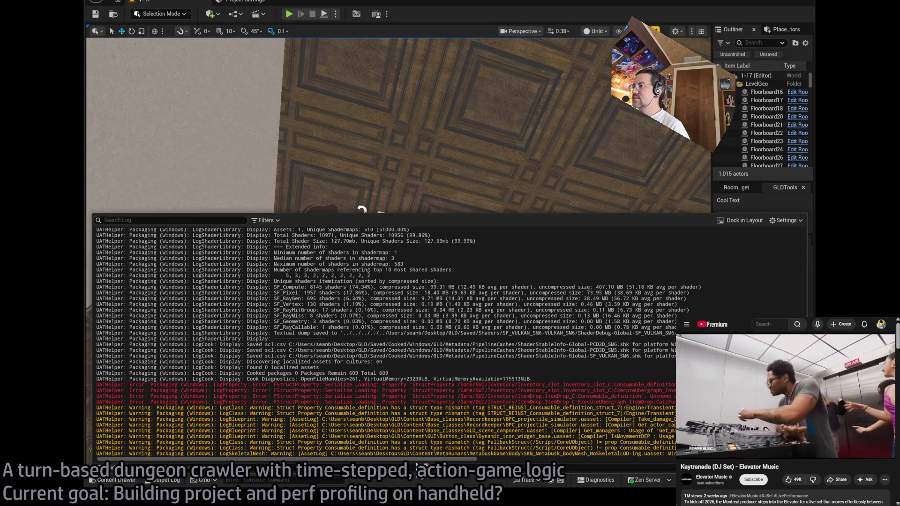
Scroll through the end of the packaging output to review the BUILD FAILED lines.
drag(420, 459, 598, 464)
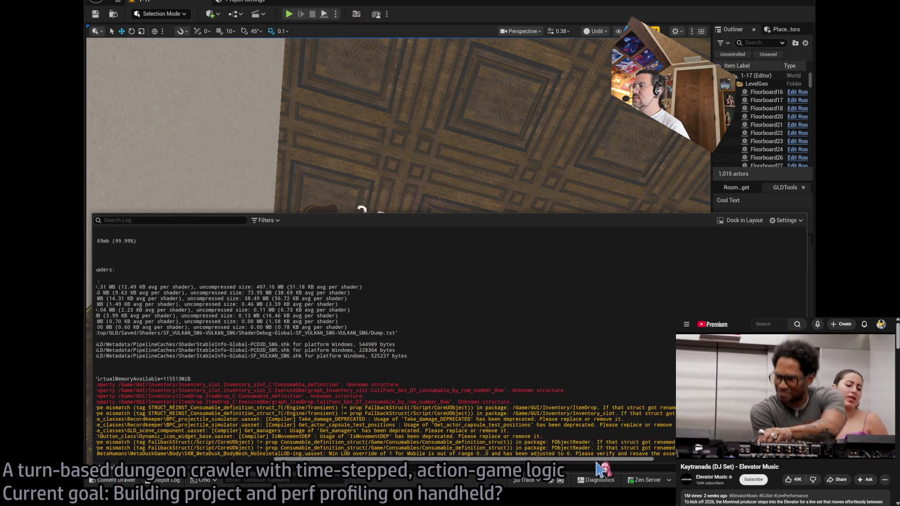
scroll(602, 464, left, 10)
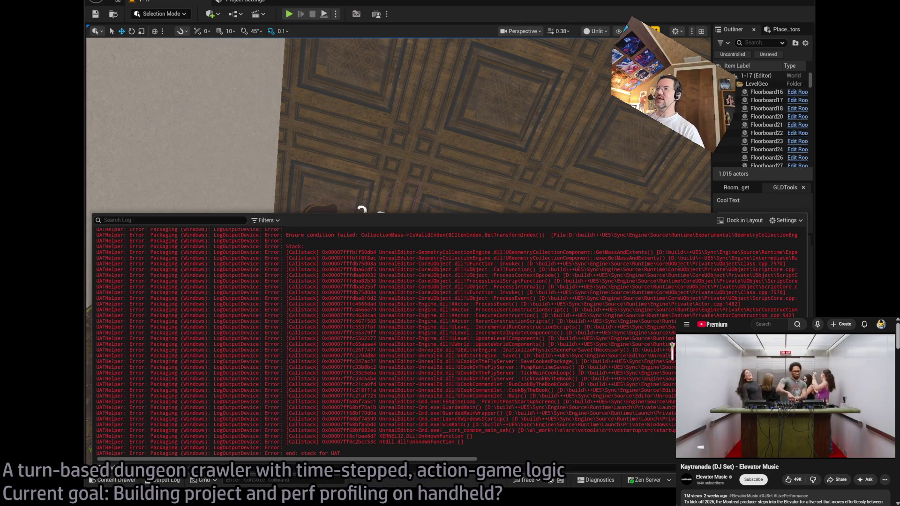
scroll(653, 354, up, 2)
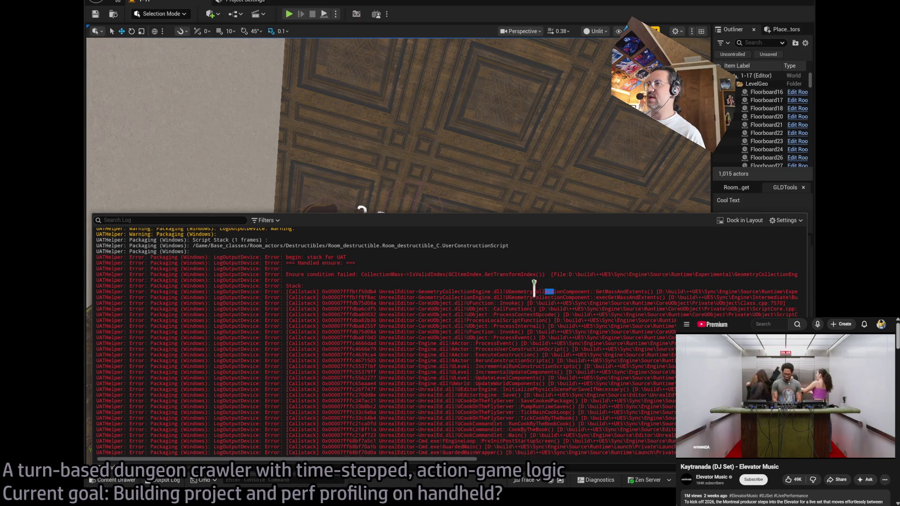
drag(534, 289, 462, 251)
click(462, 252)
scroll(514, 370, down, 6)
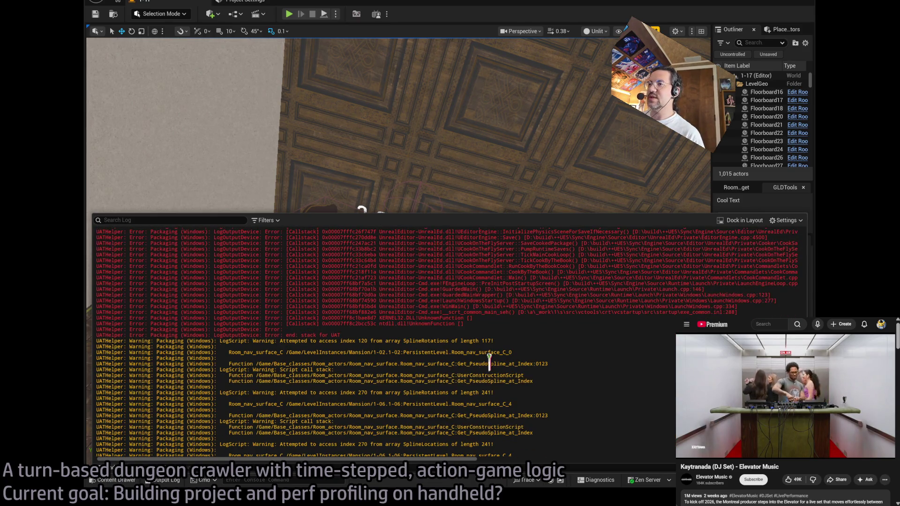
scroll(496, 366, up, 10)
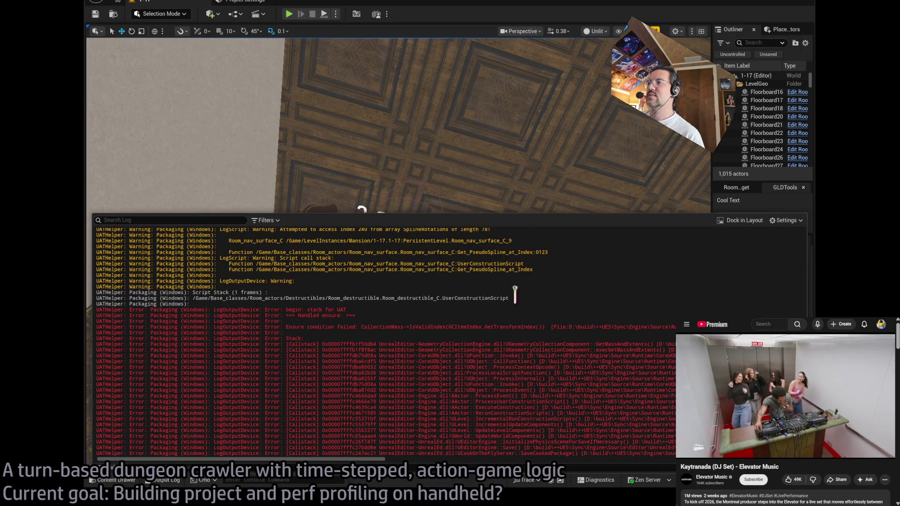
Select the Needle source package path in the red cook error lines.
mouse_move(531, 291)
mouse_down()
mouse_move(534, 320)
mouse_move(525, 340)
mouse_move(519, 330)
mouse_up()
click(534, 321)
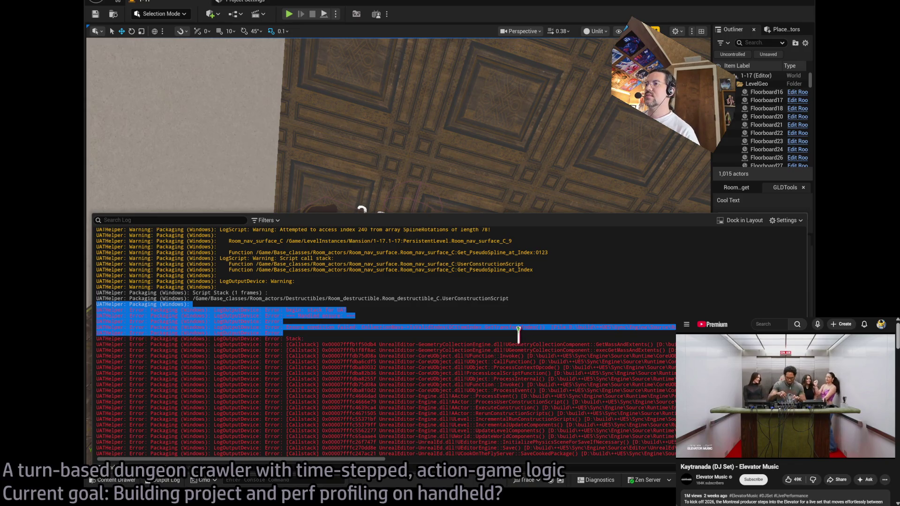
click(446, 283)
mouse_move(454, 294)
mouse_down()
mouse_move(484, 333)
mouse_move(422, 287)
mouse_move(408, 337)
mouse_up()
click(437, 328)
click(390, 283)
click(407, 337)
scroll(384, 429, down, 5)
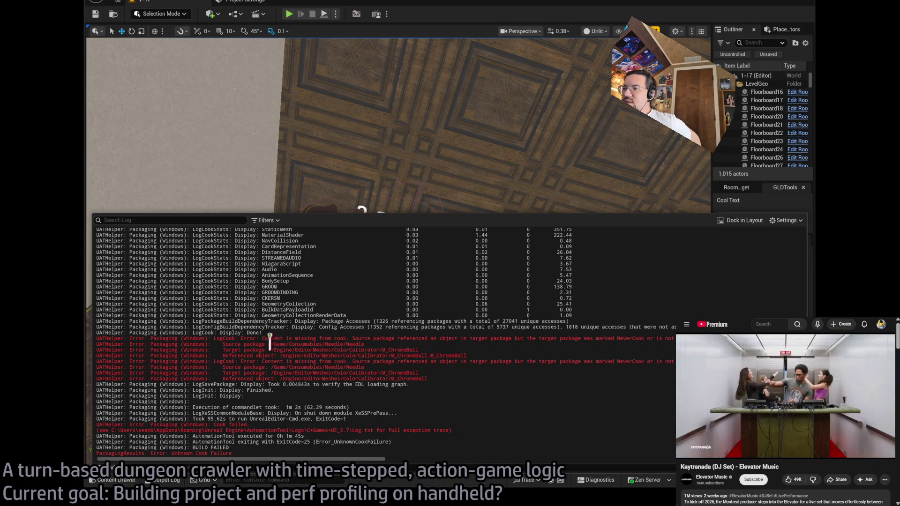
drag(268, 344, 356, 344)
mouse_move(457, 346)
mouse_down()
mouse_move(487, 354)
mouse_move(478, 342)
mouse_up()
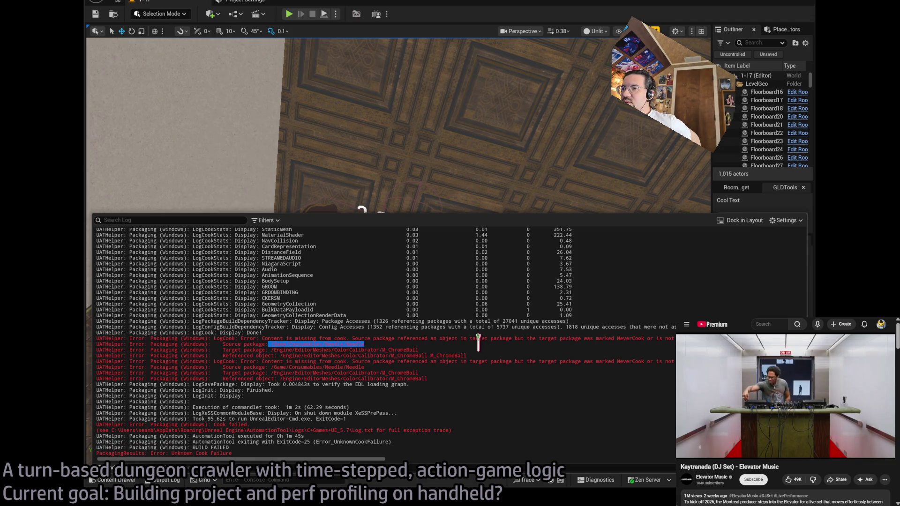
Close the Output Log and browse the Content Drawer to Content/Consumables/Needle.
click(478, 343)
click(452, 205)
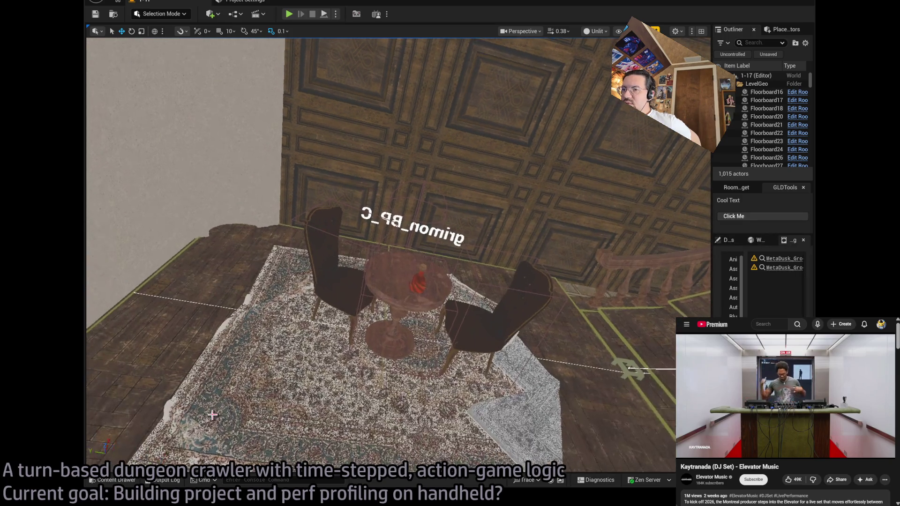
click(122, 481)
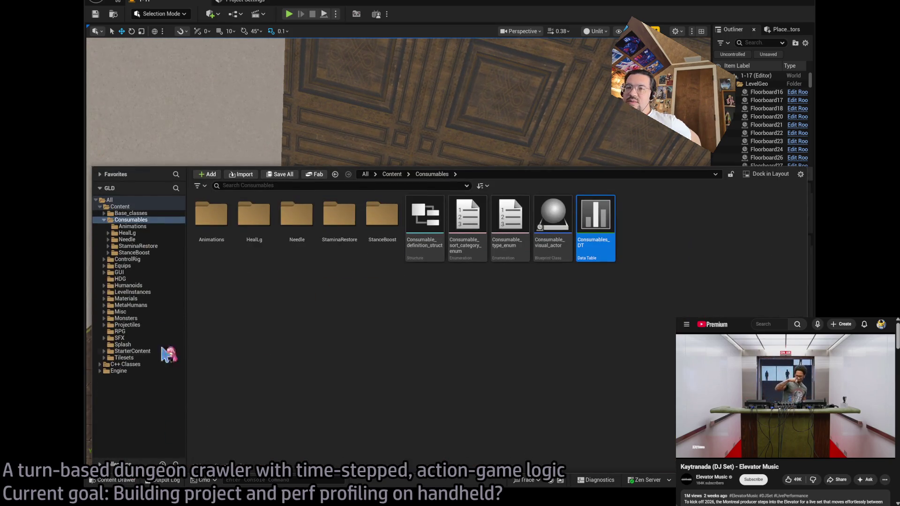
click(140, 312)
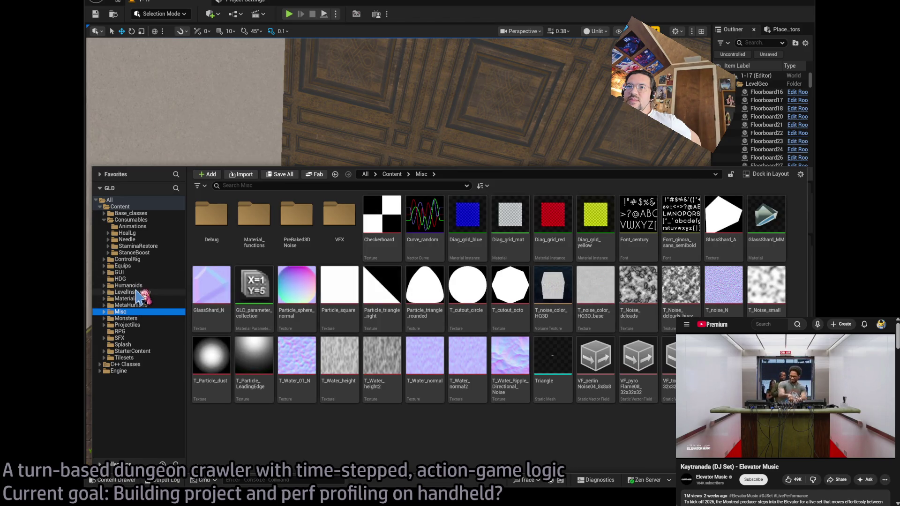
click(140, 292)
click(141, 299)
click(140, 285)
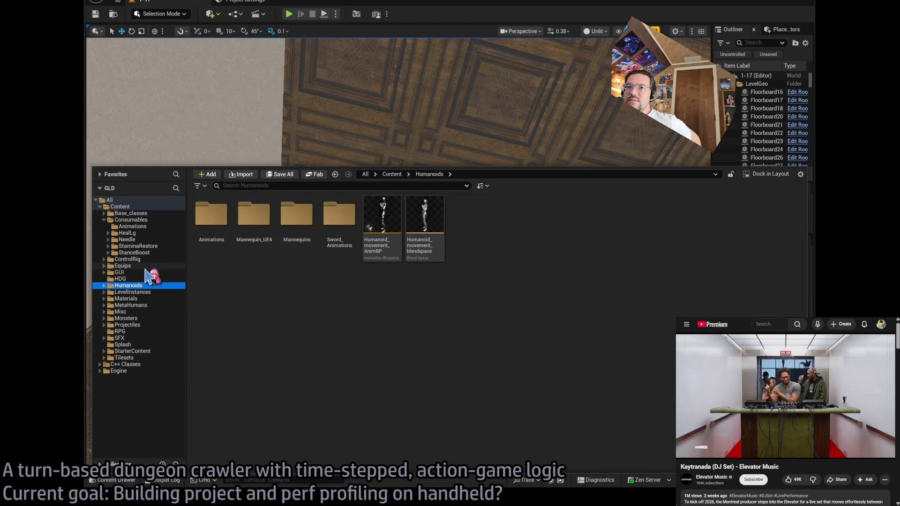
click(131, 220)
click(136, 239)
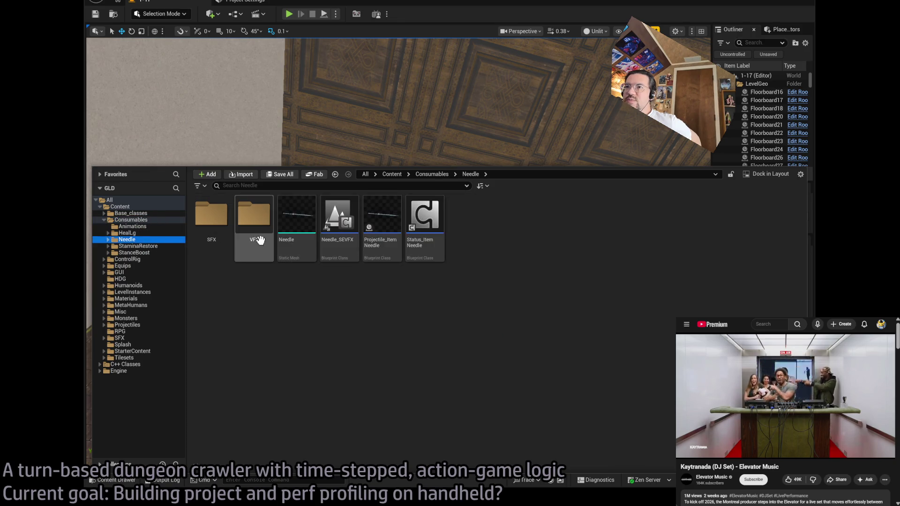
Open the Needle static mesh in the Static Mesh Editor.
click(116, 480)
click(116, 480)
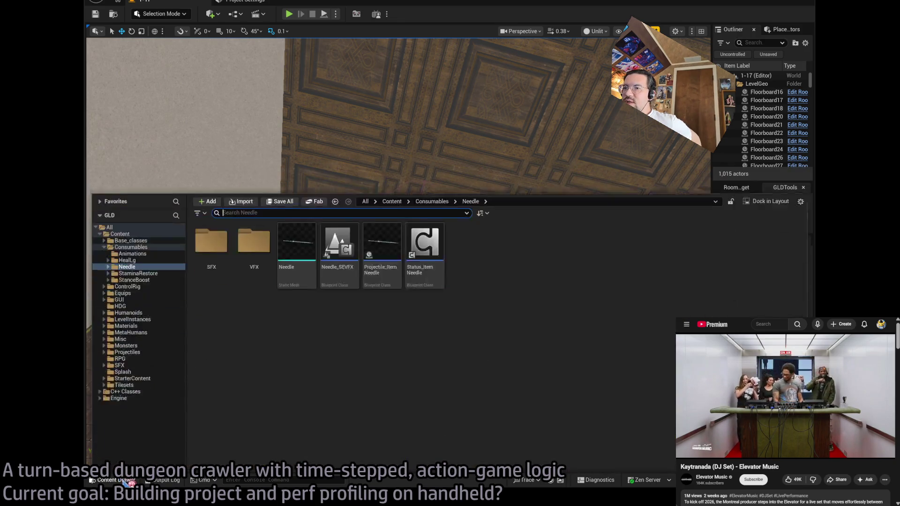
click(162, 480)
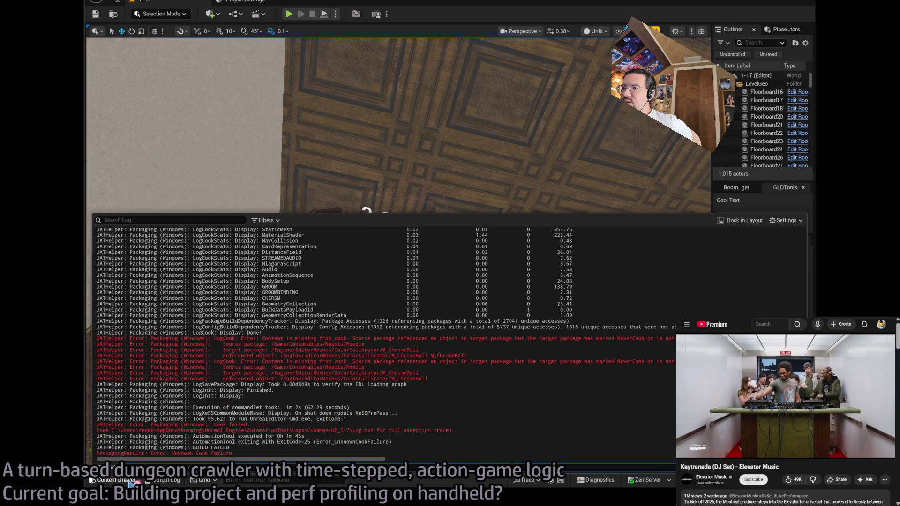
click(172, 481)
click(117, 480)
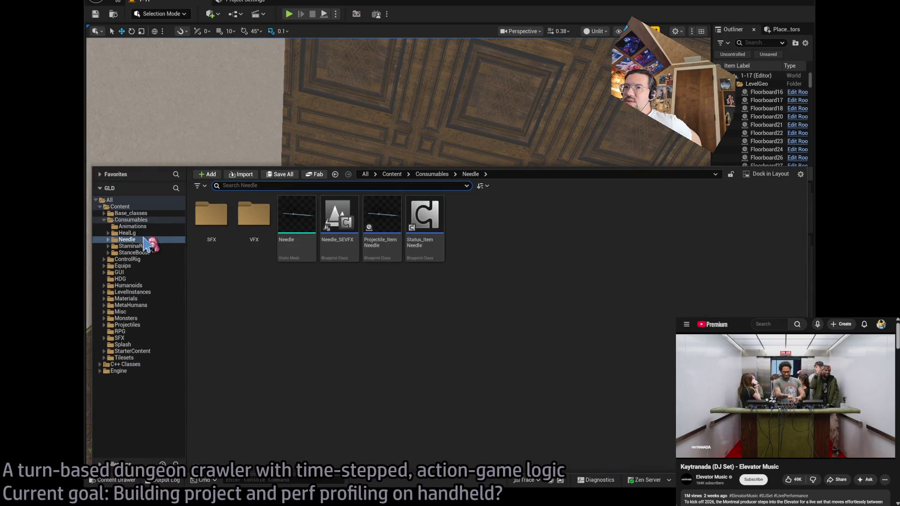
click(309, 215)
key(Return)
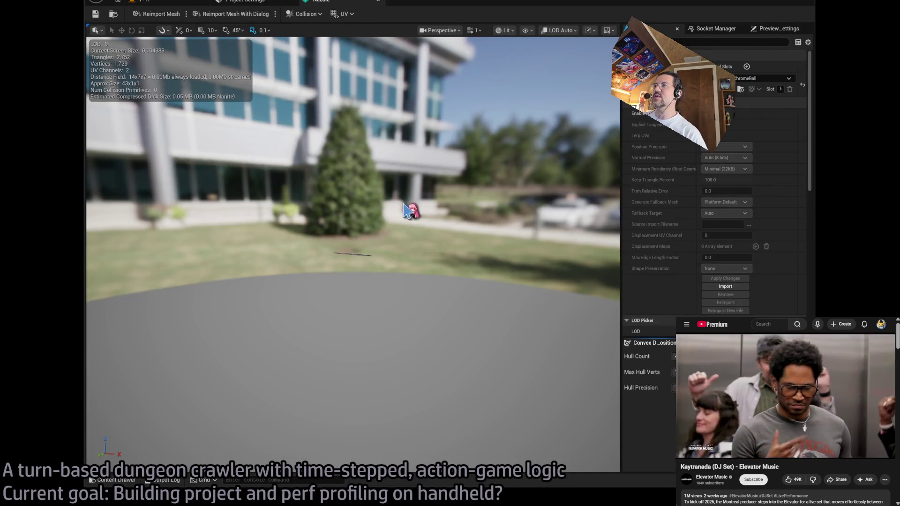
Frame the Needle mesh and view it from above, then return to the dungeon level.
key(f)
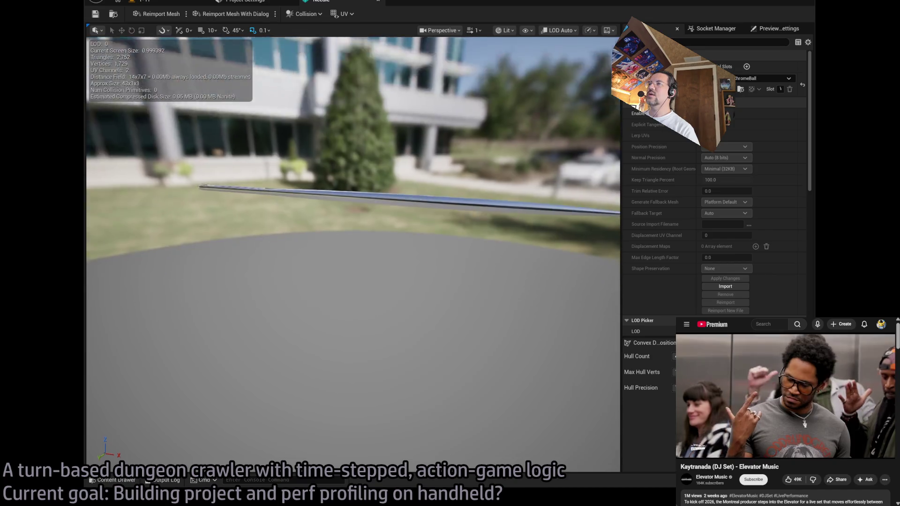
drag(328, 281, 328, 215)
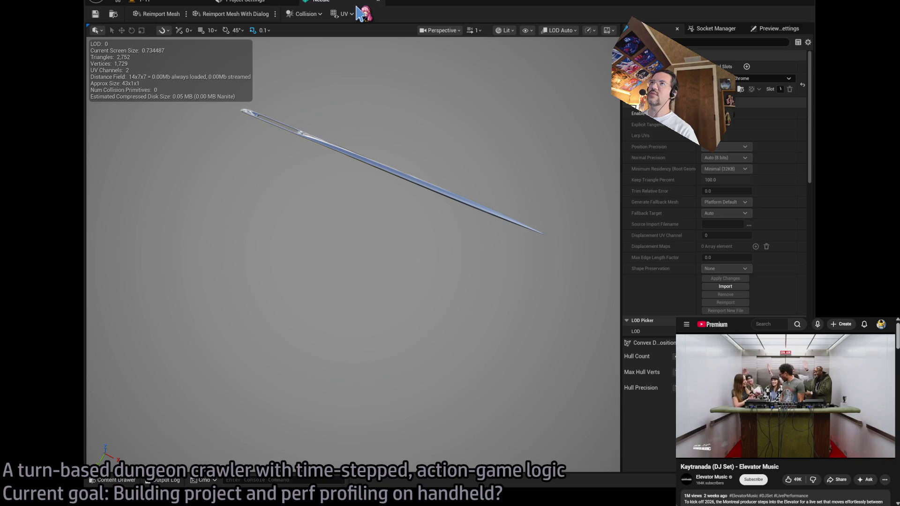
click(251, 3)
click(185, 3)
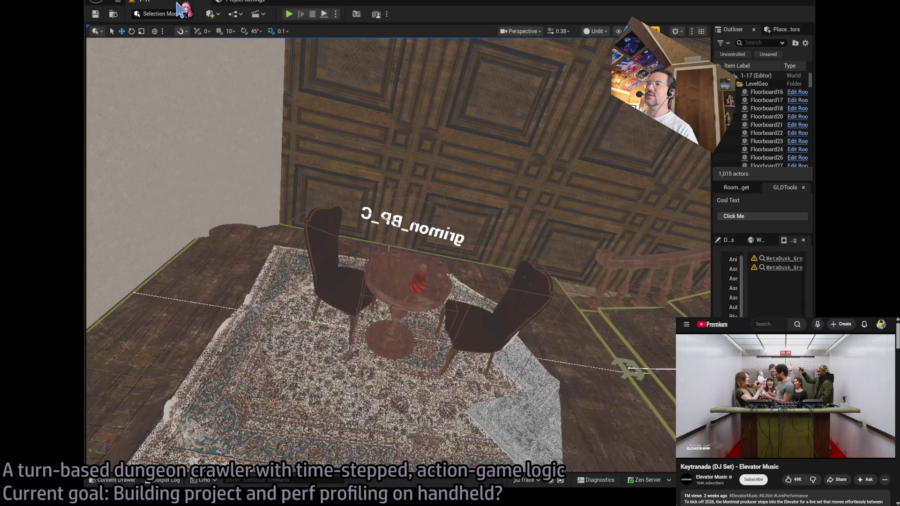
Check the Needle assets in the Content Drawer and reopen the packaging Output Log.
click(227, 3)
click(186, 4)
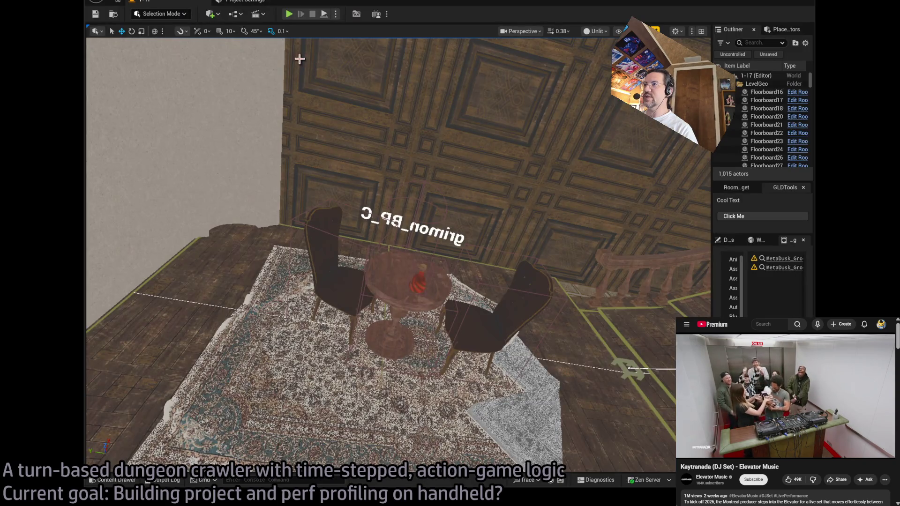
click(126, 481)
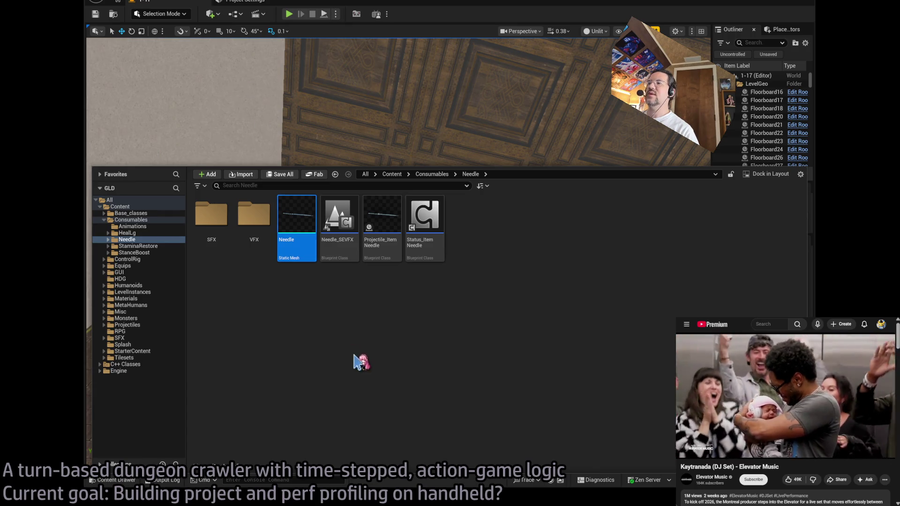
click(162, 480)
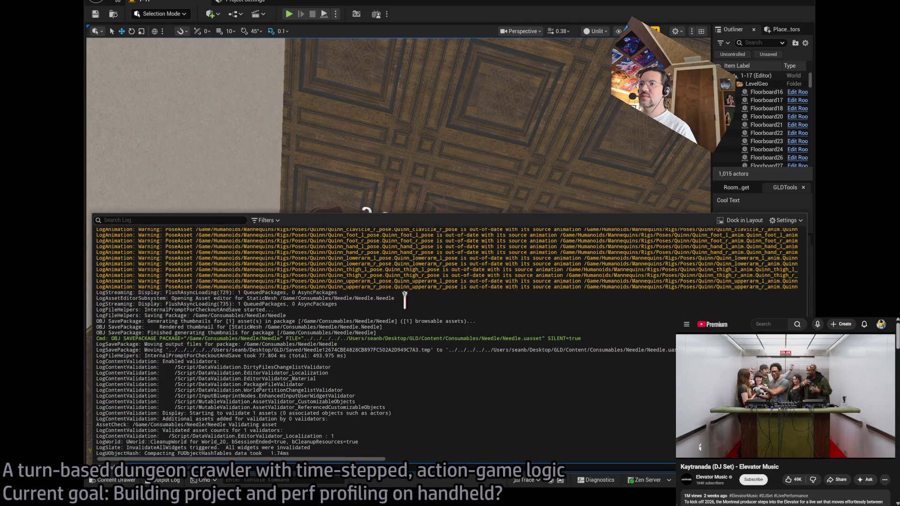
Close the previous packaging log and reopen the Output Log to follow the new Windows build.
click(261, 80)
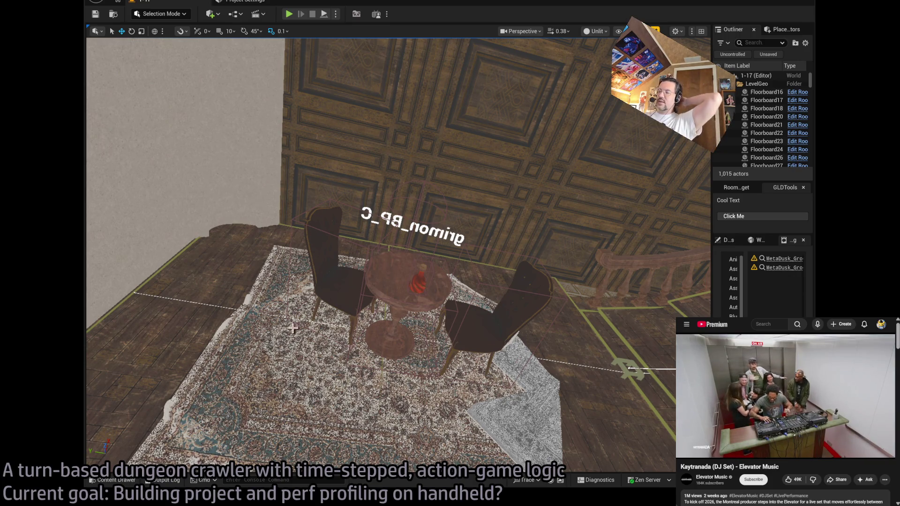
click(162, 480)
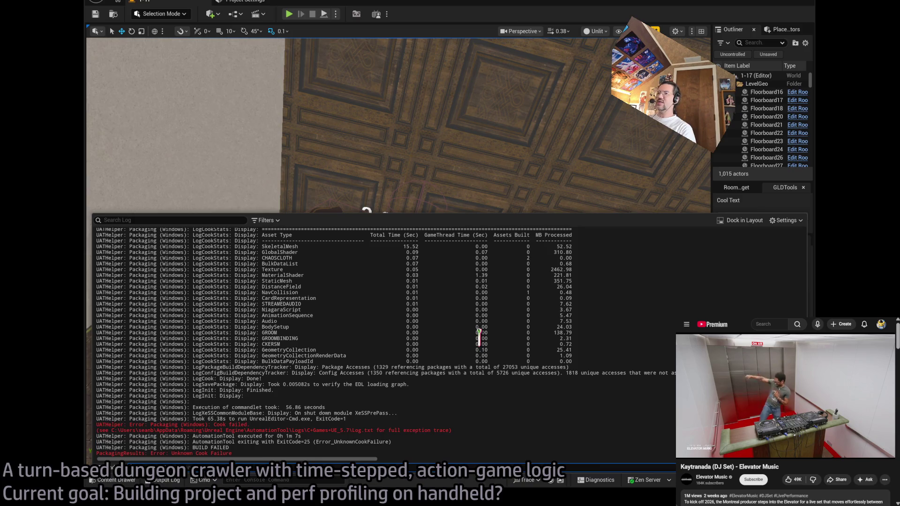
Select the Log.txt path on the red 'full exception trace' line in the Output Log.
drag(478, 432, 464, 421)
click(482, 427)
click(465, 421)
click(464, 421)
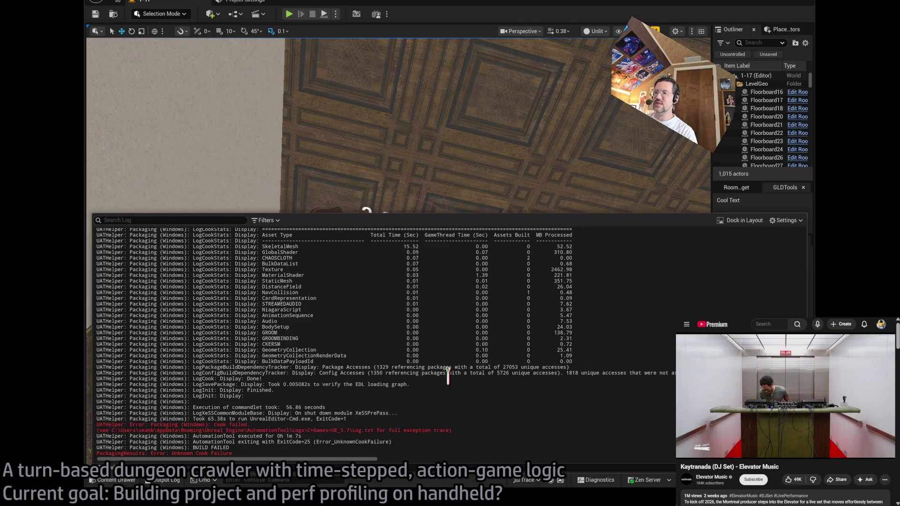
scroll(449, 413, up, 4)
scroll(452, 424, down, 4)
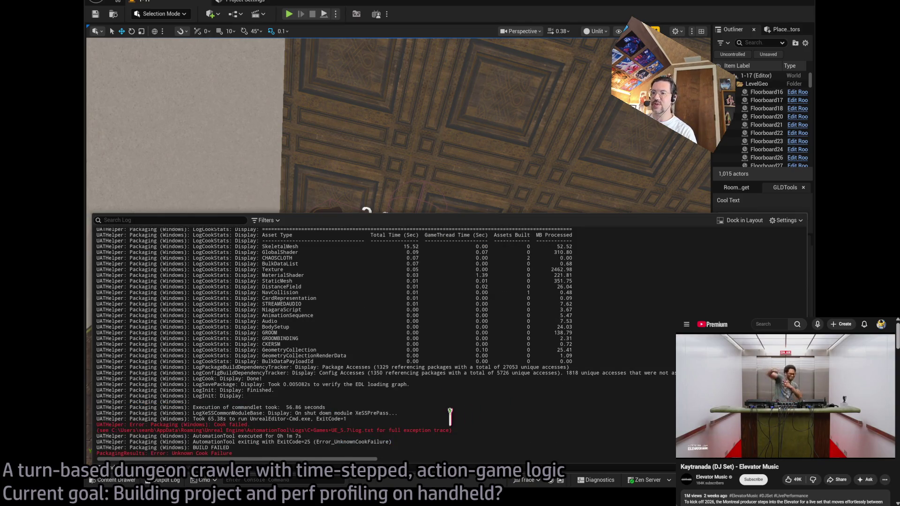
mouse_move(433, 442)
mouse_down()
mouse_move(443, 412)
mouse_move(456, 449)
mouse_up()
click(419, 438)
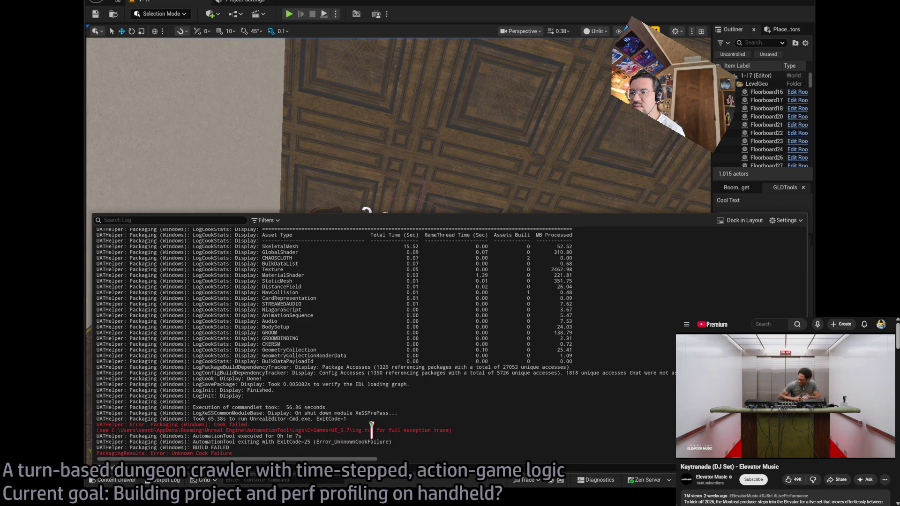
drag(371, 430, 114, 430)
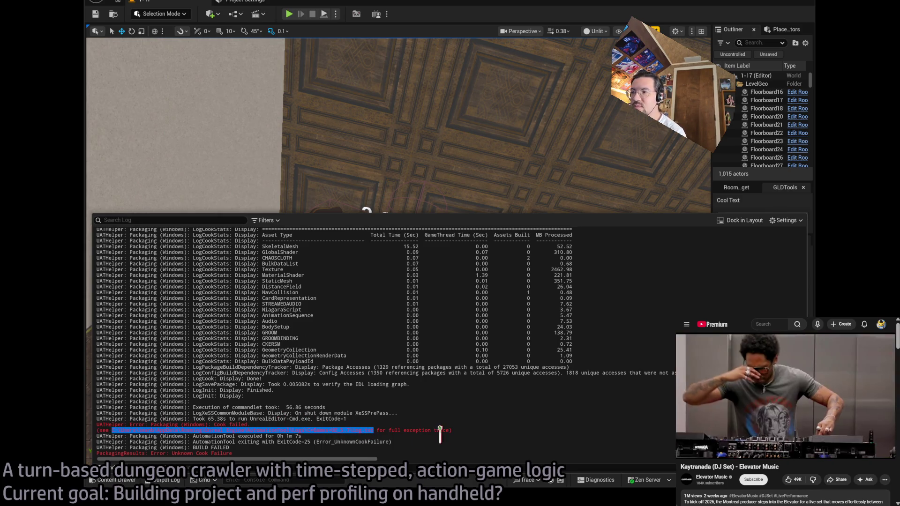
Scroll Log.txt down to the final Cook failed stack trace lines 3208–3213.
click(302, 422)
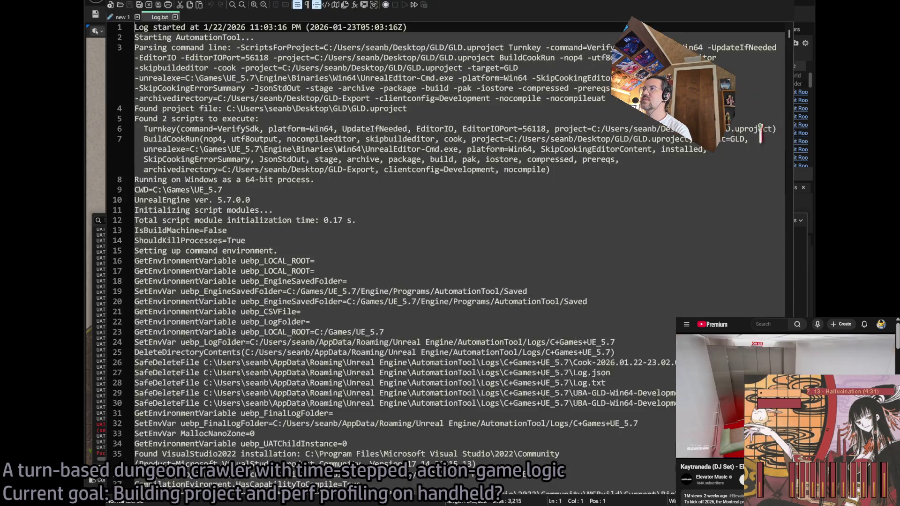
click(190, 160)
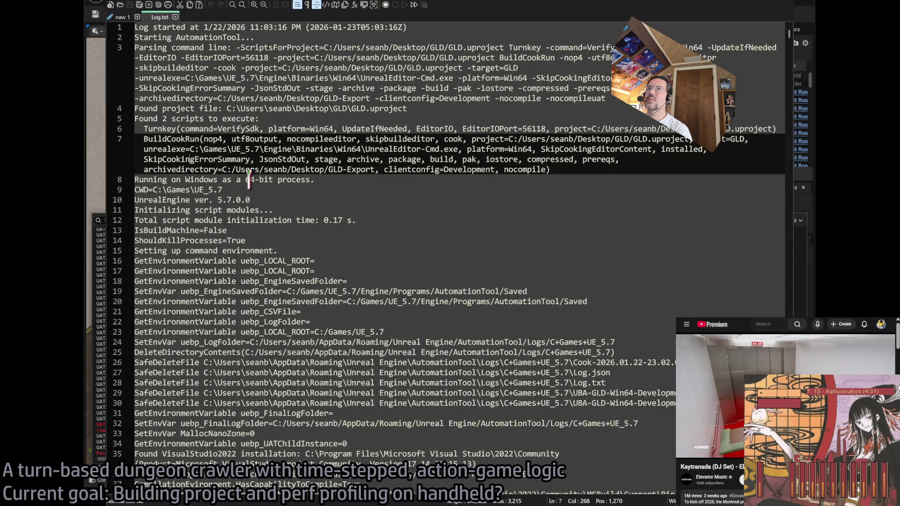
drag(790, 44, 789, 311)
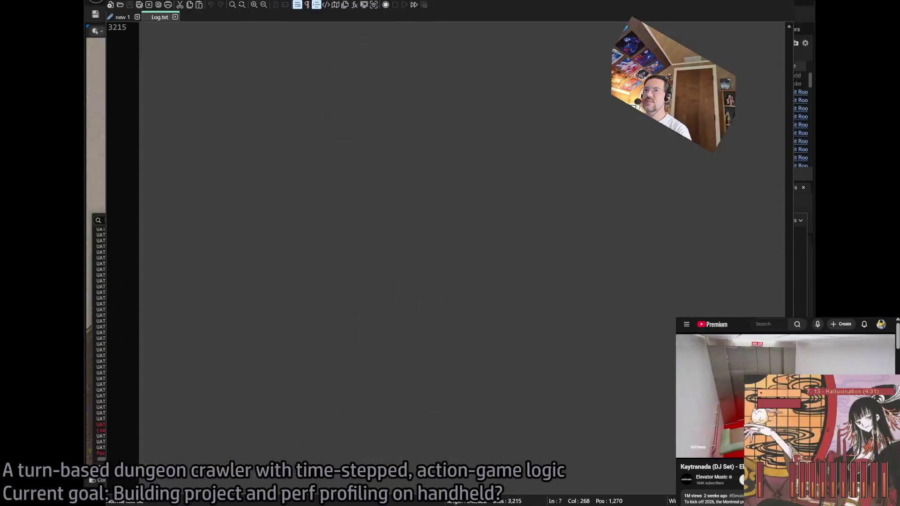
scroll(613, 361, up, 7)
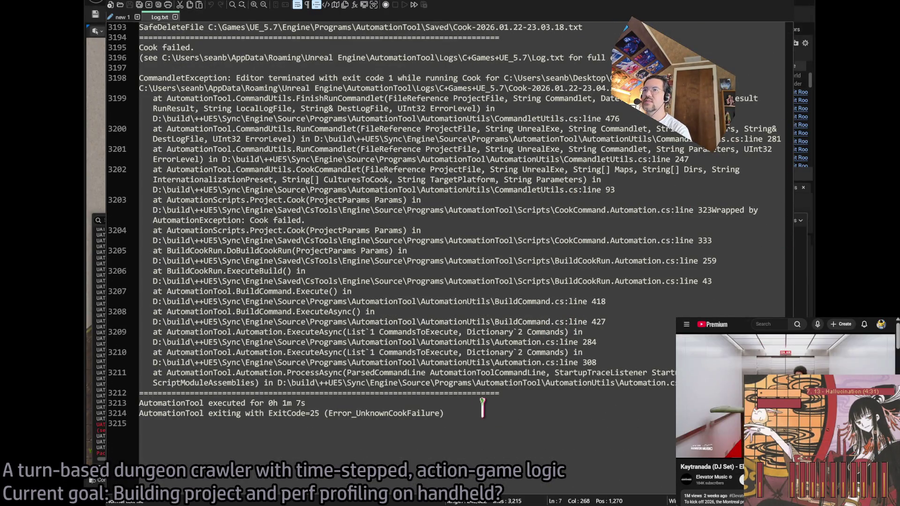
scroll(482, 408, up, 3)
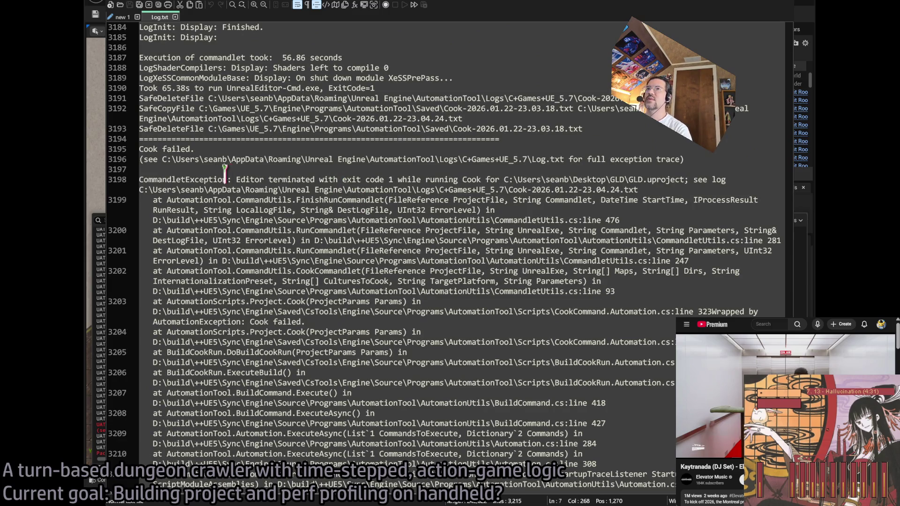
scroll(224, 174, down, 3)
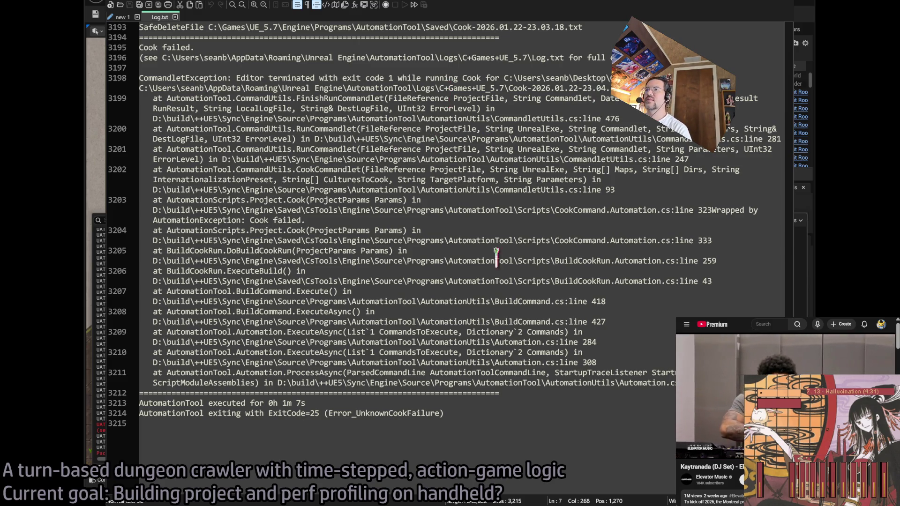
mouse_move(605, 403)
mouse_down()
mouse_move(609, 356)
mouse_move(653, 313)
mouse_up()
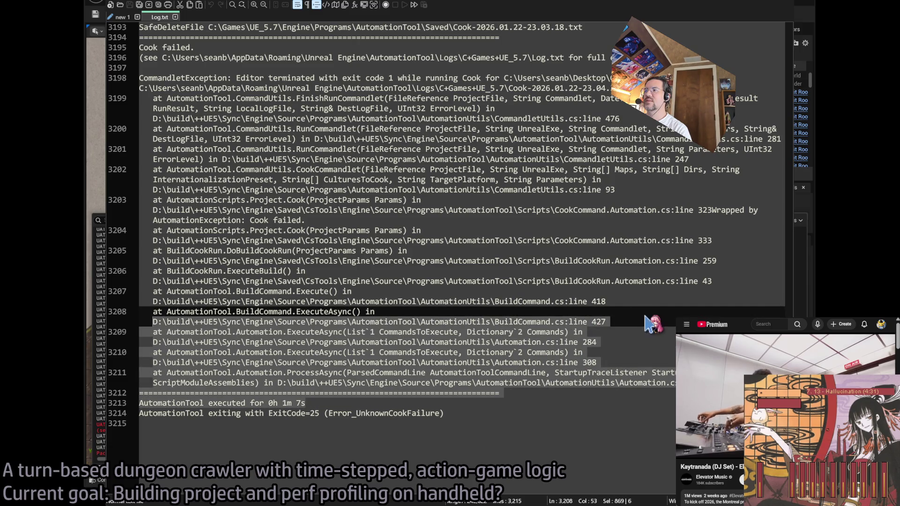
click(618, 403)
Scroll back up through the cook stats, then return to the Unreal Editor packaging log.
scroll(558, 412, up, 9)
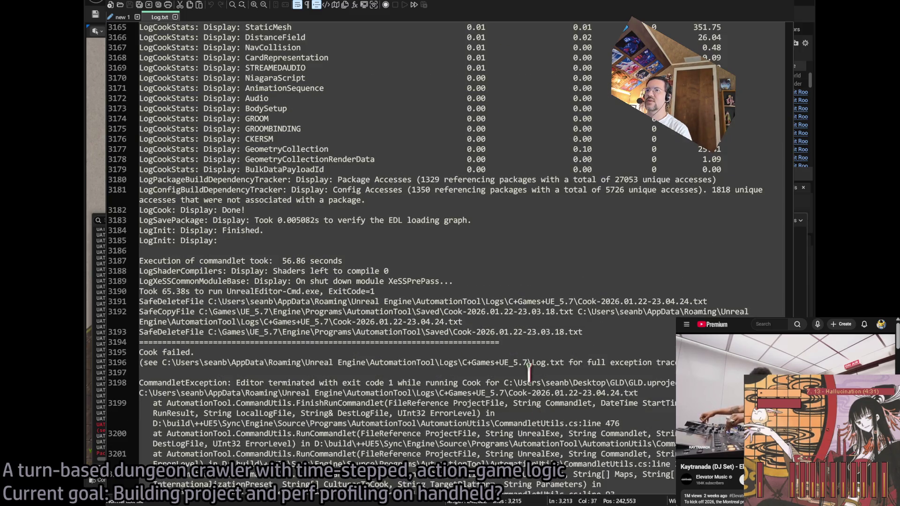
scroll(504, 318, up, 20)
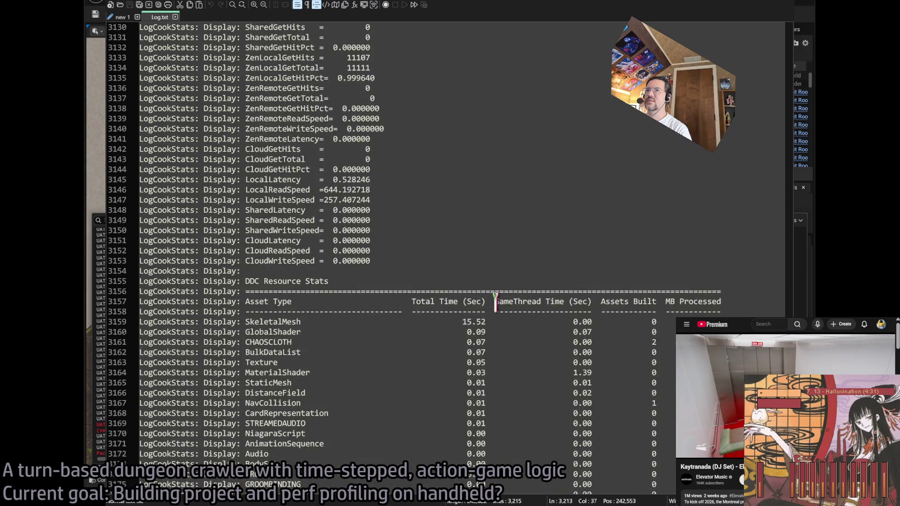
scroll(495, 302, up, 20)
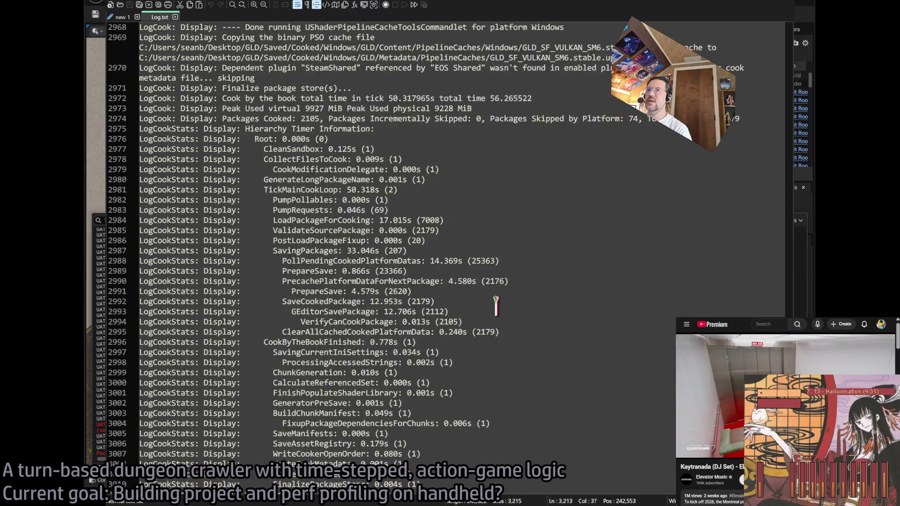
scroll(495, 301, up, 8)
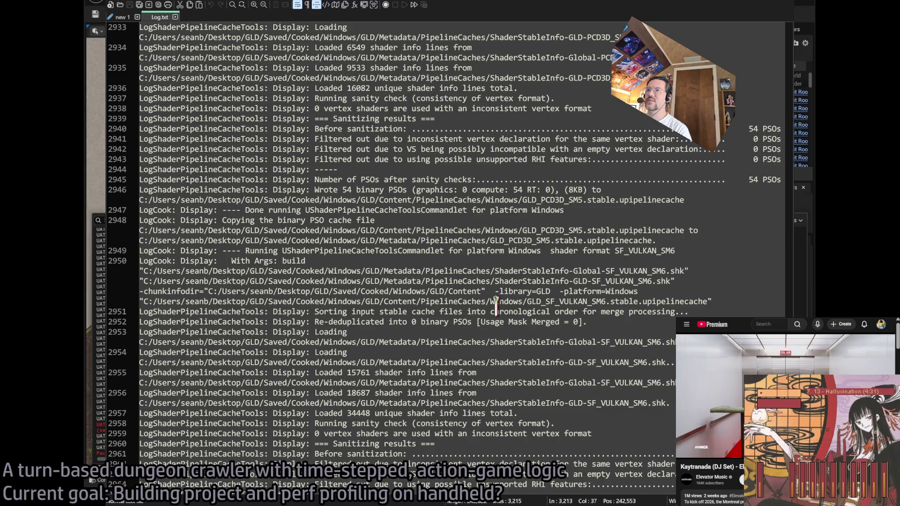
scroll(495, 302, up, 20)
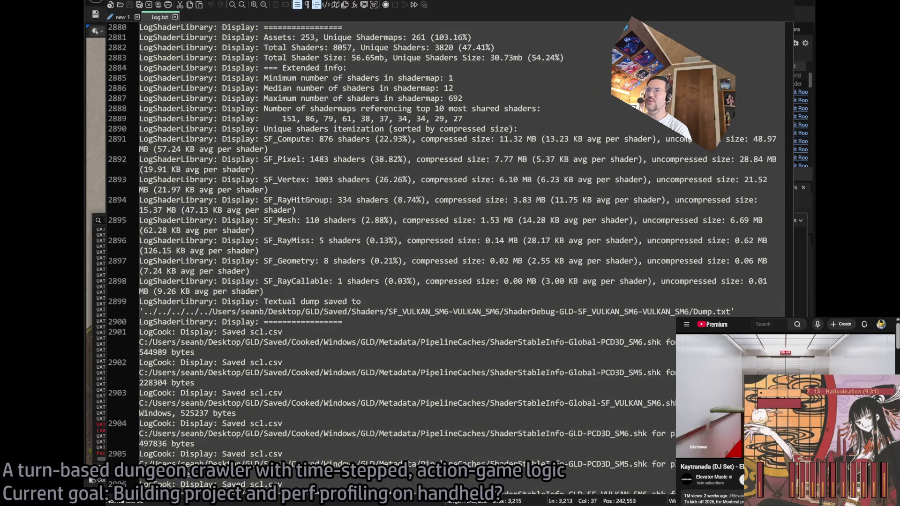
scroll(496, 302, down, 20)
scroll(495, 303, up, 20)
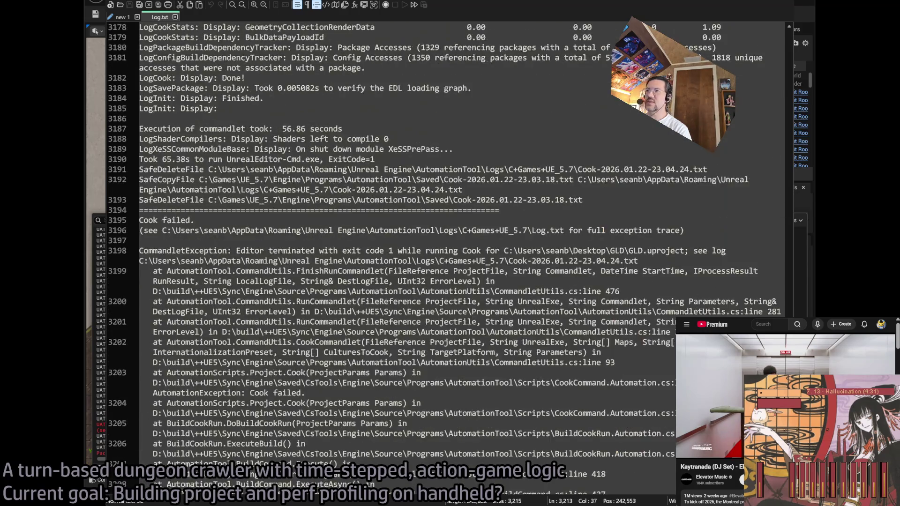
scroll(495, 302, down, 7)
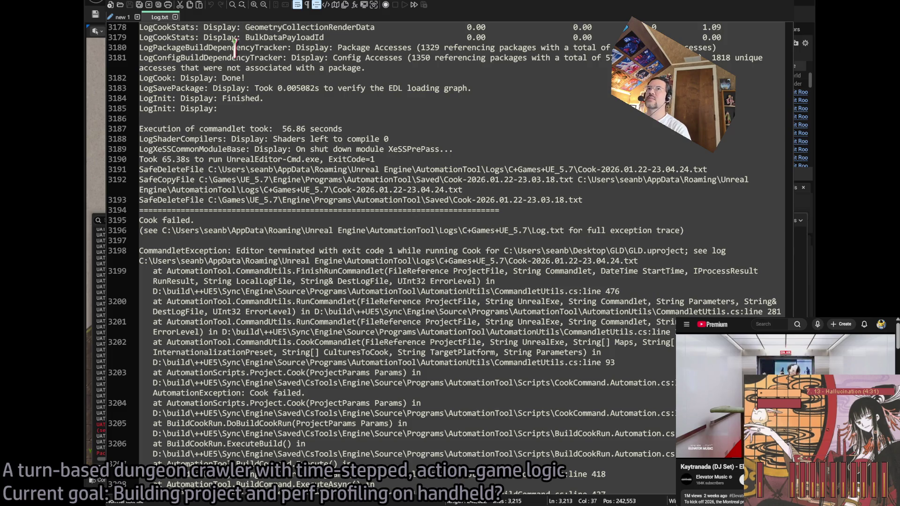
click(175, 17)
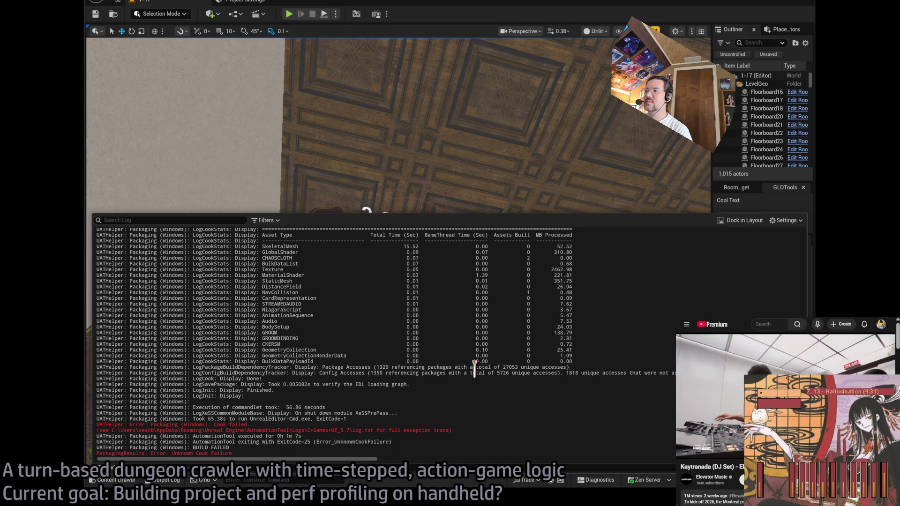
scroll(112, 467, up, 15)
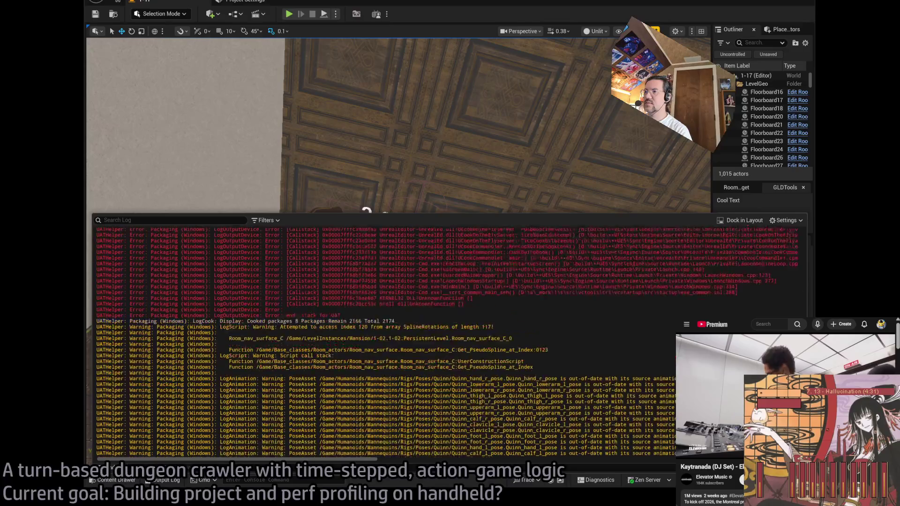
scroll(112, 467, up, 5)
mouse_move(558, 448)
mouse_down()
mouse_move(492, 287)
mouse_move(557, 449)
mouse_up()
scroll(112, 467, up, 10)
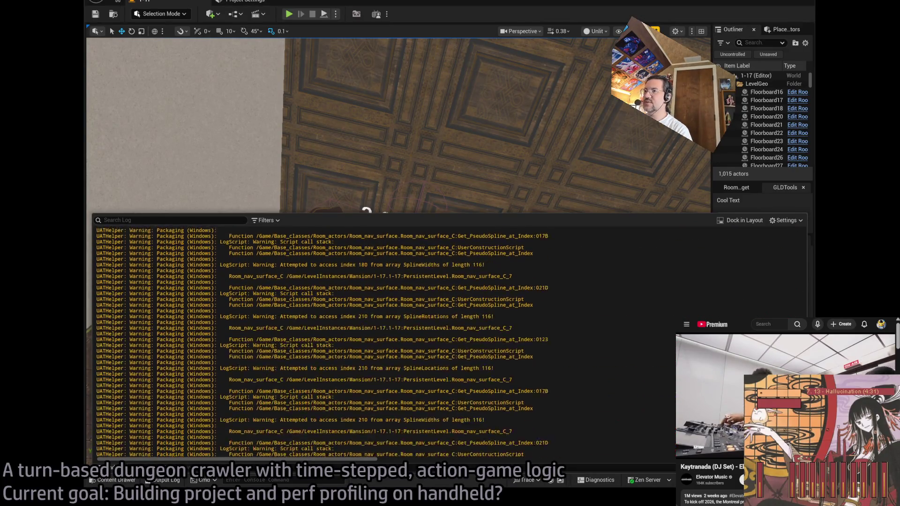
scroll(112, 467, up, 10)
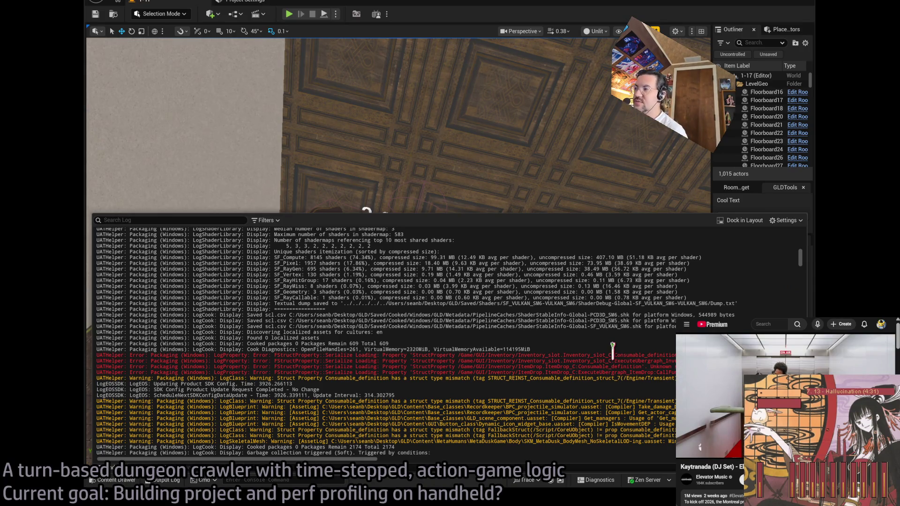
mouse_move(590, 387)
mouse_down()
mouse_move(553, 352)
mouse_move(576, 335)
mouse_move(621, 368)
mouse_move(642, 367)
mouse_move(595, 386)
mouse_up()
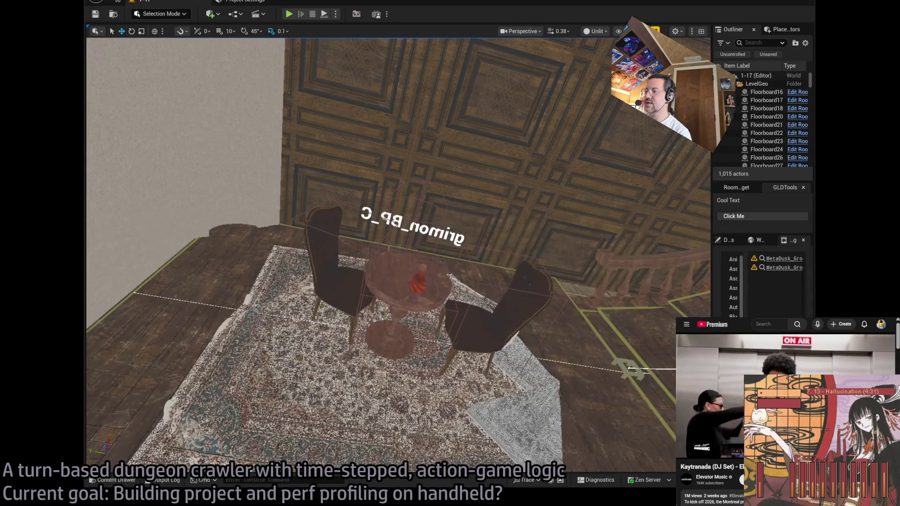
click(162, 481)
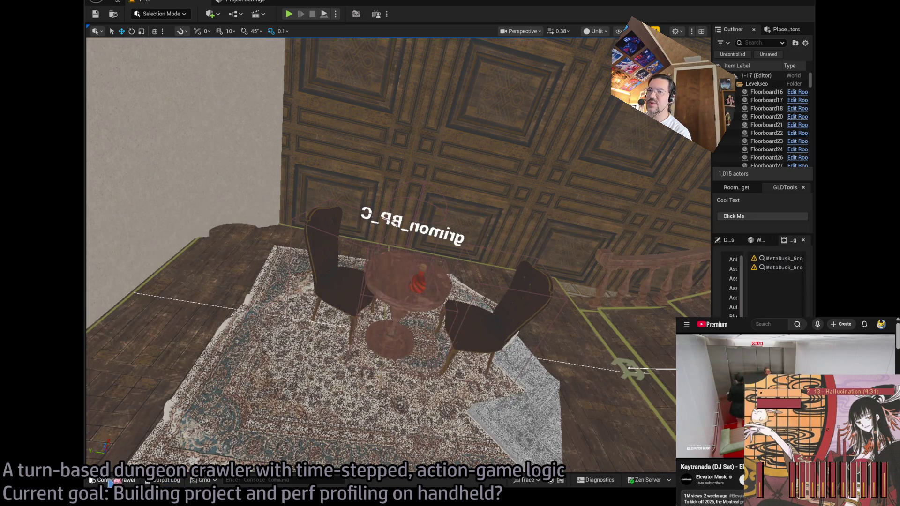
Open the ItemDrop widget blueprint from Content > GUI > Inventory.
click(114, 480)
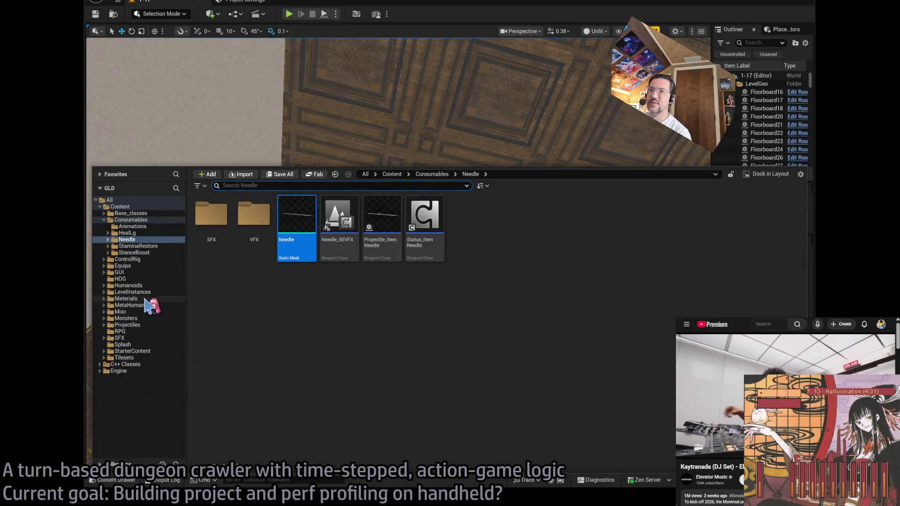
click(120, 272)
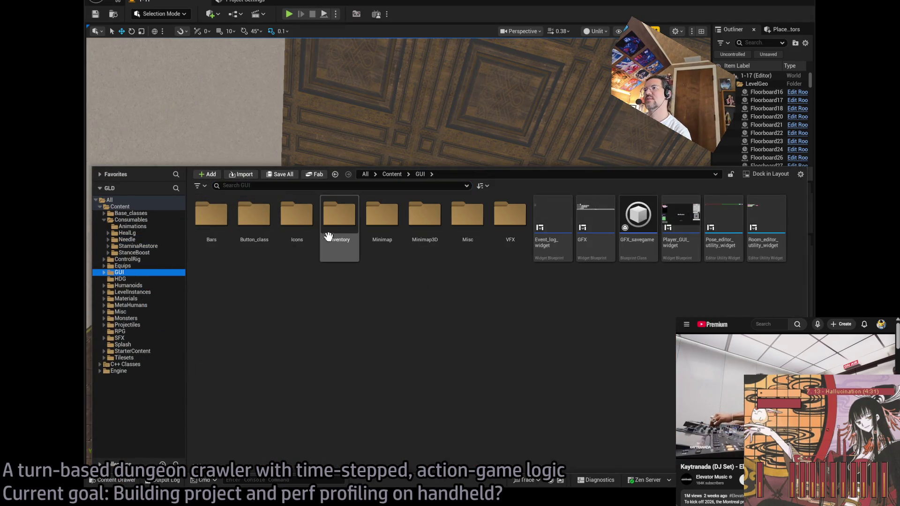
double_click(328, 236)
click(280, 223)
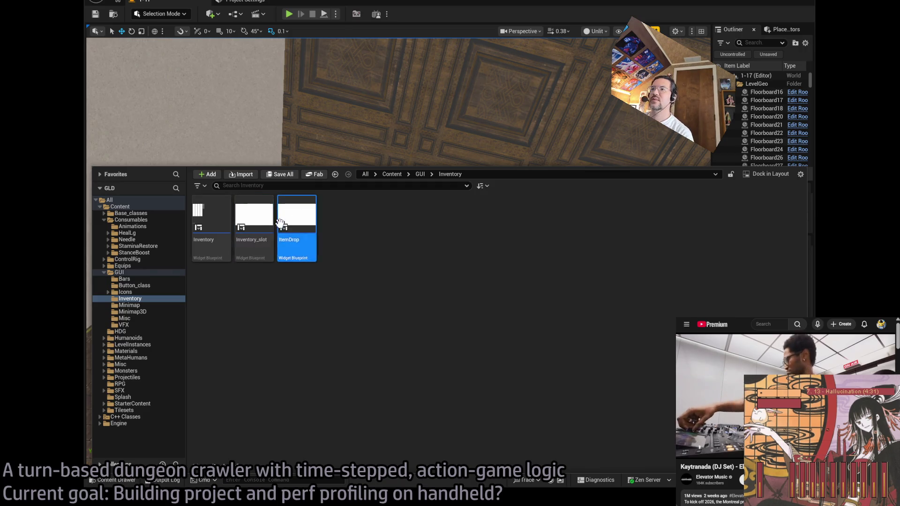
double_click(288, 218)
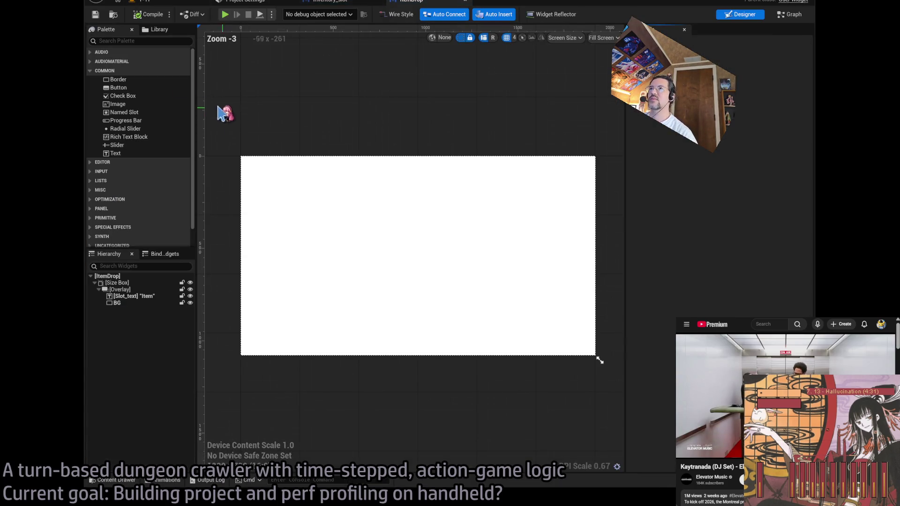
click(333, 1)
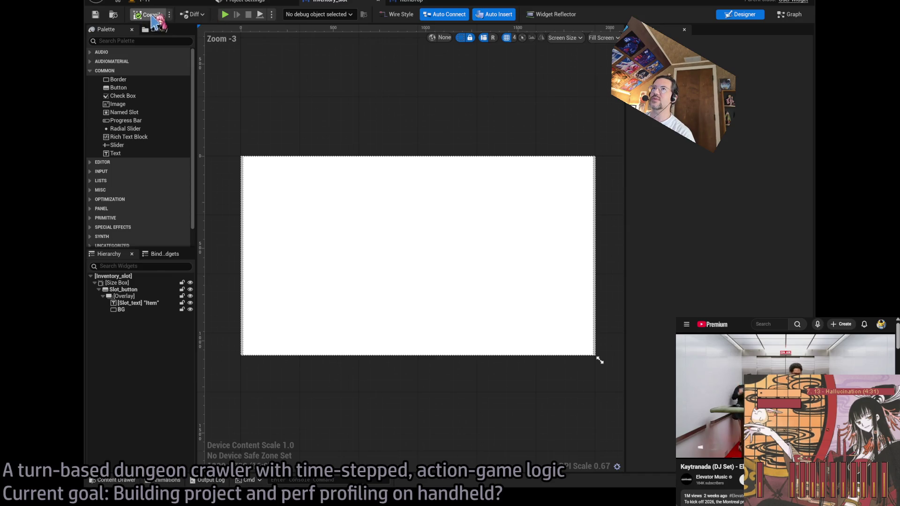
click(407, 1)
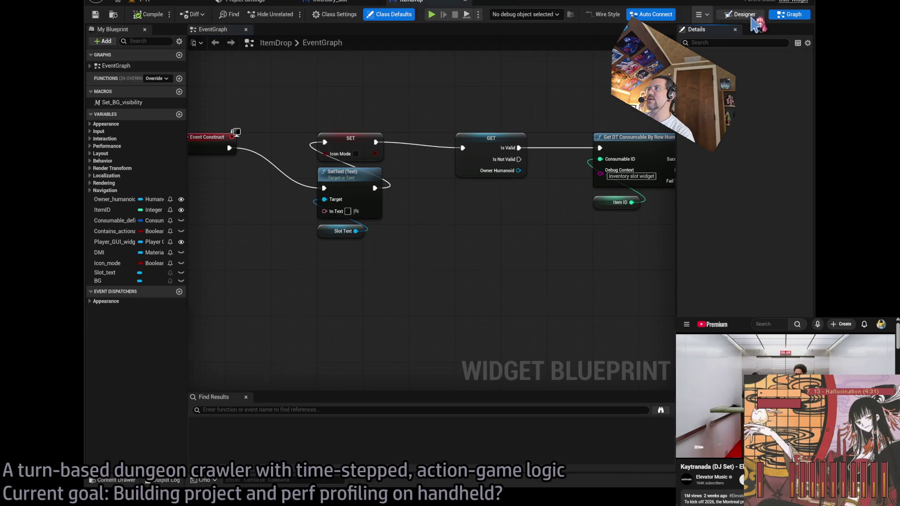
Inspect Get_DT_consumable_by_row_number's Consumables_DT lookup in ItemDrop's graph, then return to level 1-17.
click(792, 14)
scroll(511, 161, down, 3)
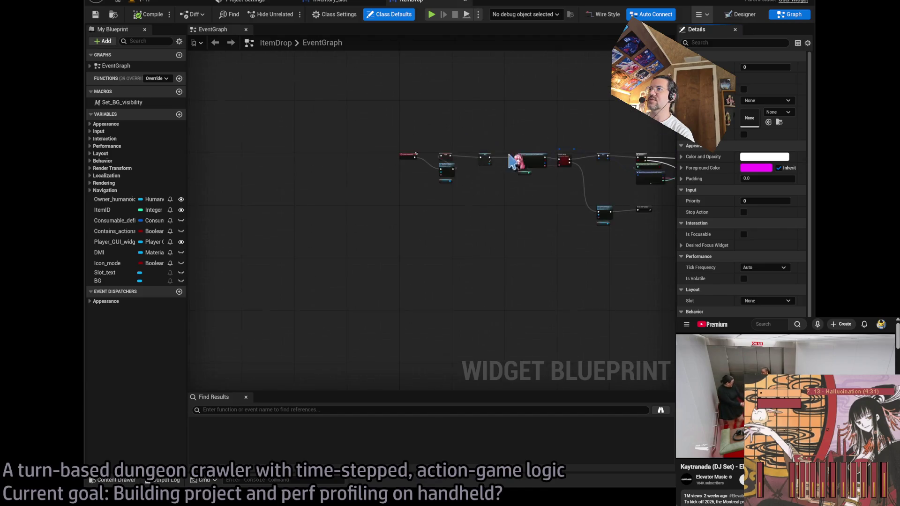
scroll(513, 162, up, 3)
click(300, 193)
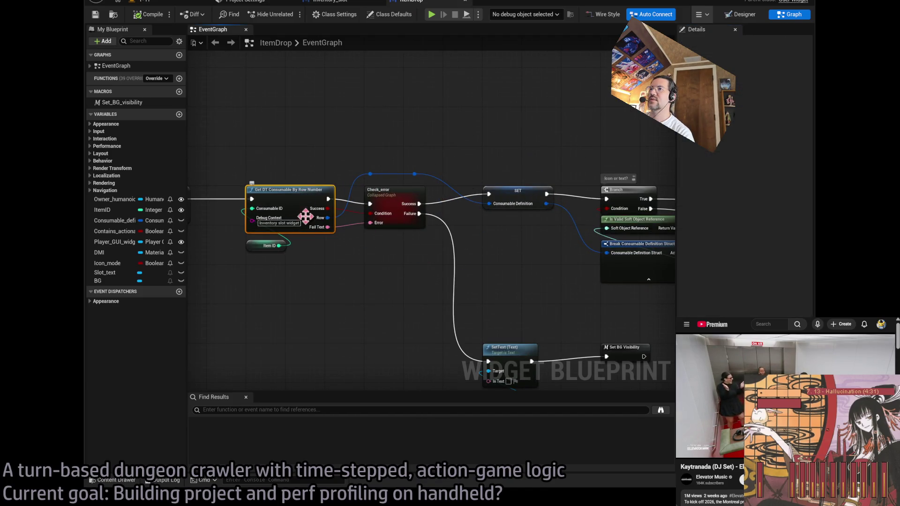
double_click(288, 208)
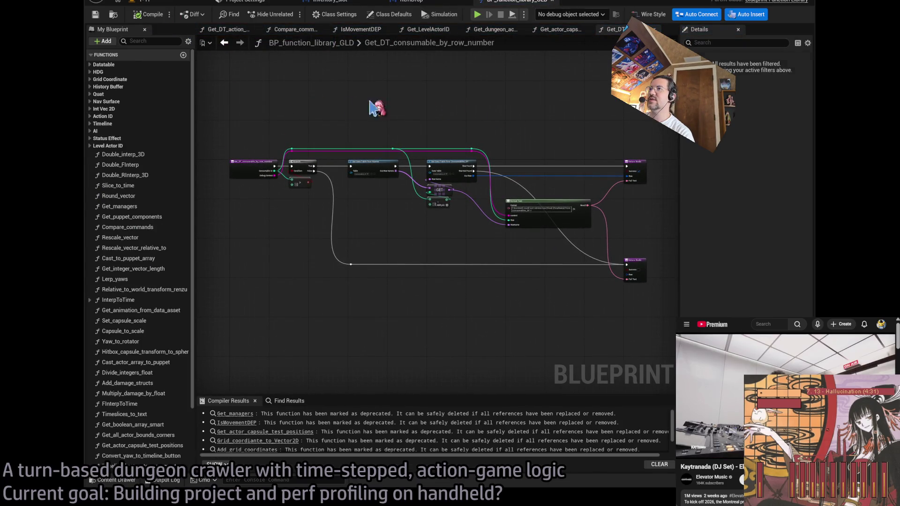
scroll(532, 157, up, 3)
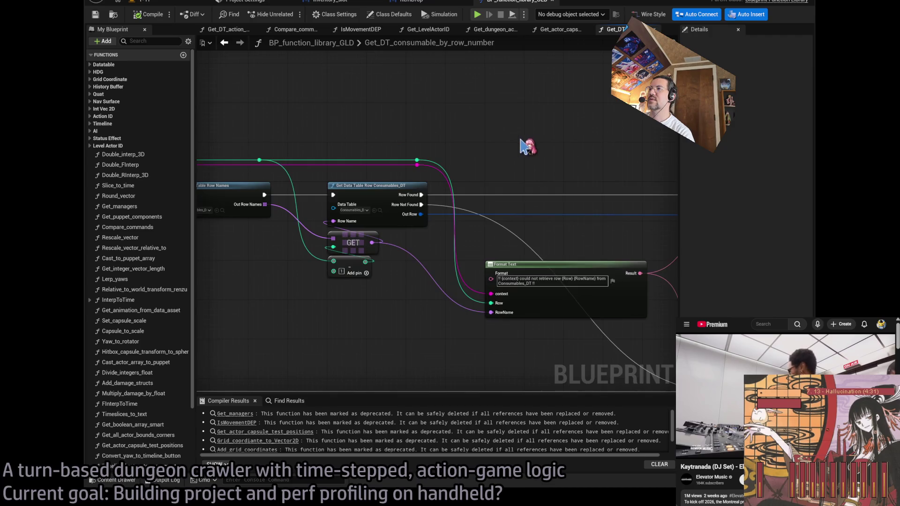
scroll(451, 127, up, 1)
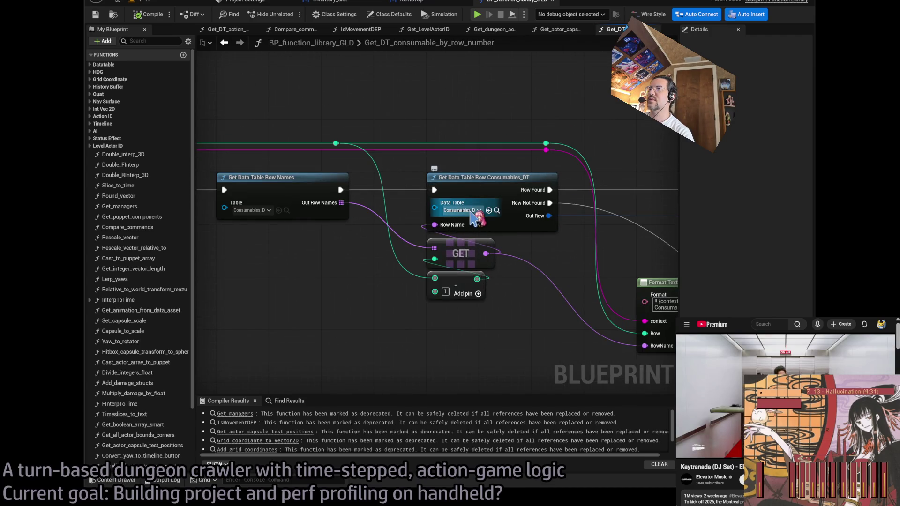
drag(302, 140, 353, 121)
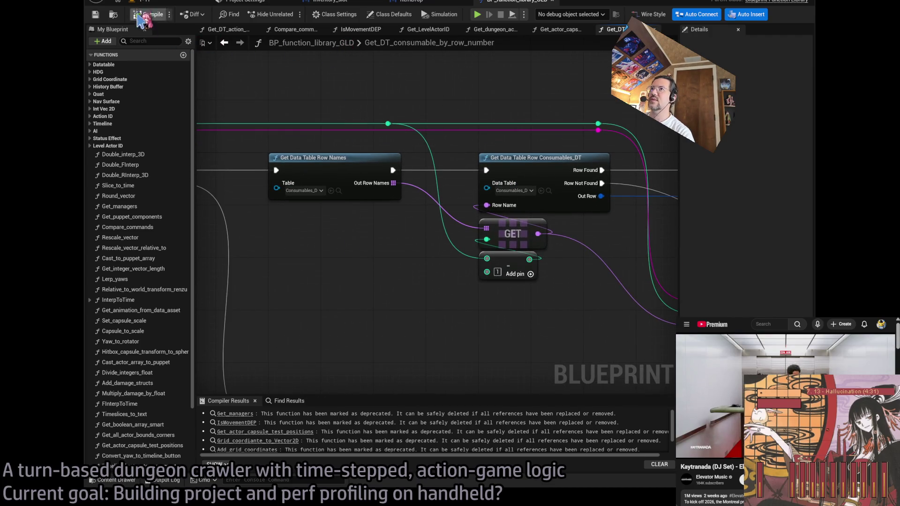
click(169, 2)
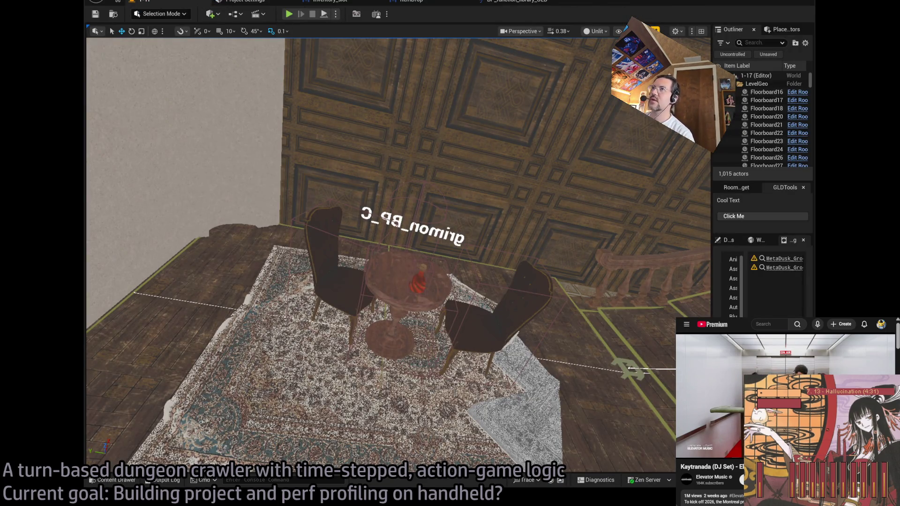
Search the top-level Content folder for 'destructible' and pick the Room_destructible blueprint.
scroll(368, 190, down, 5)
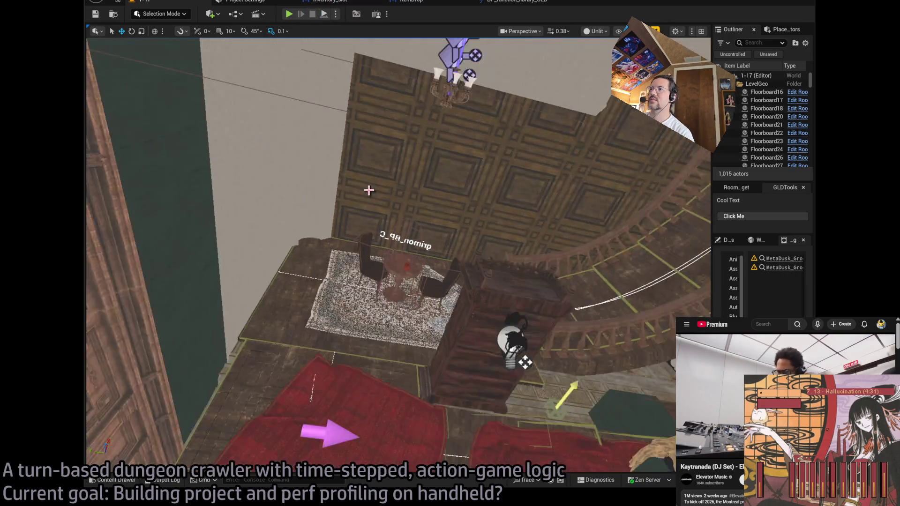
scroll(369, 190, up, 2)
click(112, 479)
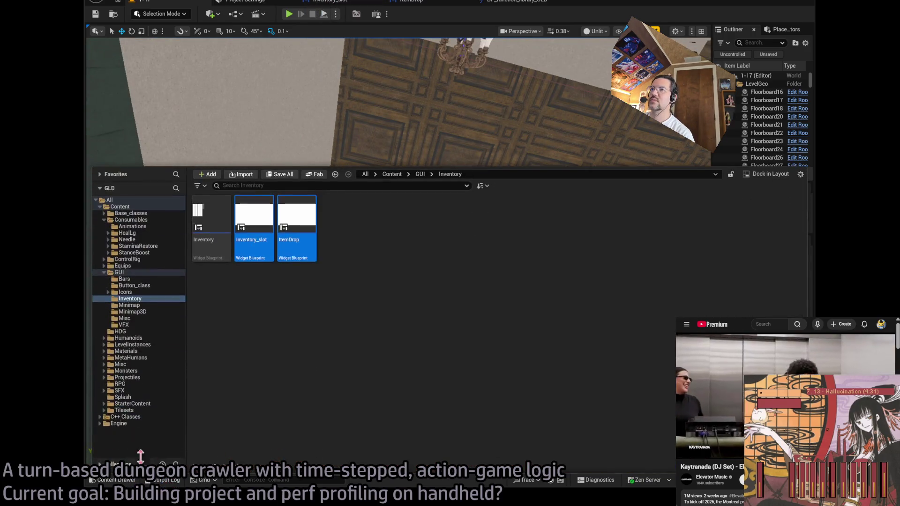
click(121, 272)
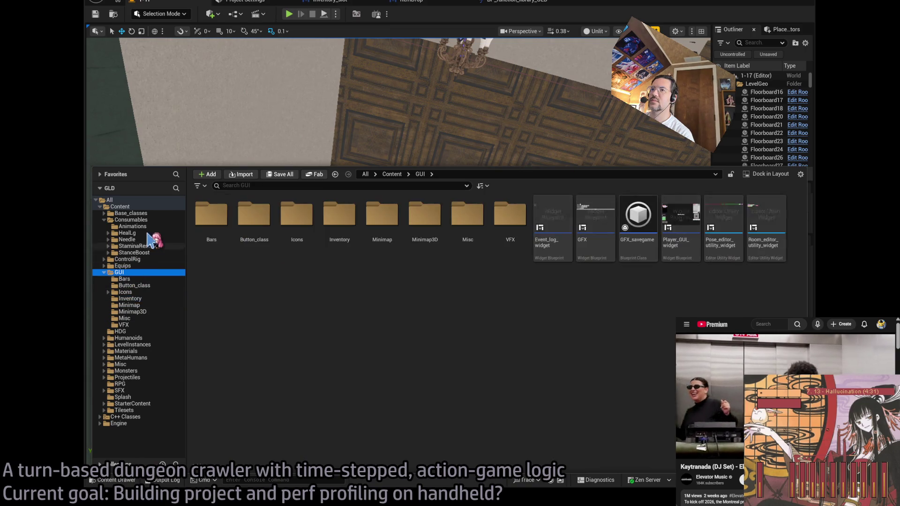
click(120, 207)
text(destructible)
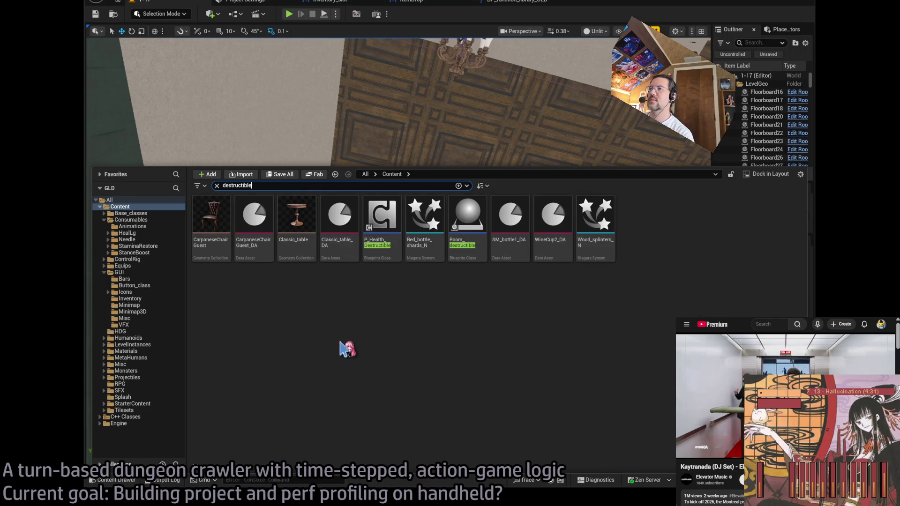
click(467, 252)
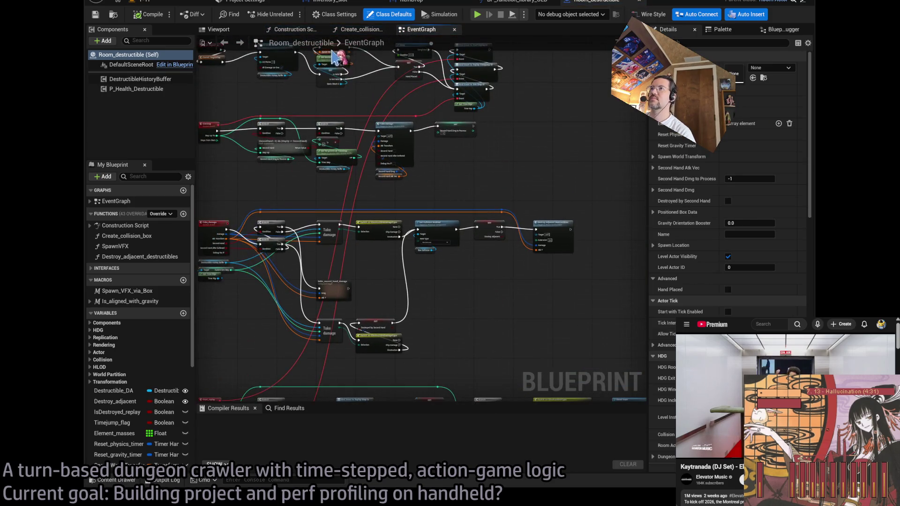
Open the collapsed Get_element_masses graph in Room_destructible's construction script and select Get Mass and Extents.
click(293, 29)
mouse_move(518, 200)
mouse_down()
mouse_move(518, 175)
mouse_move(528, 178)
mouse_up()
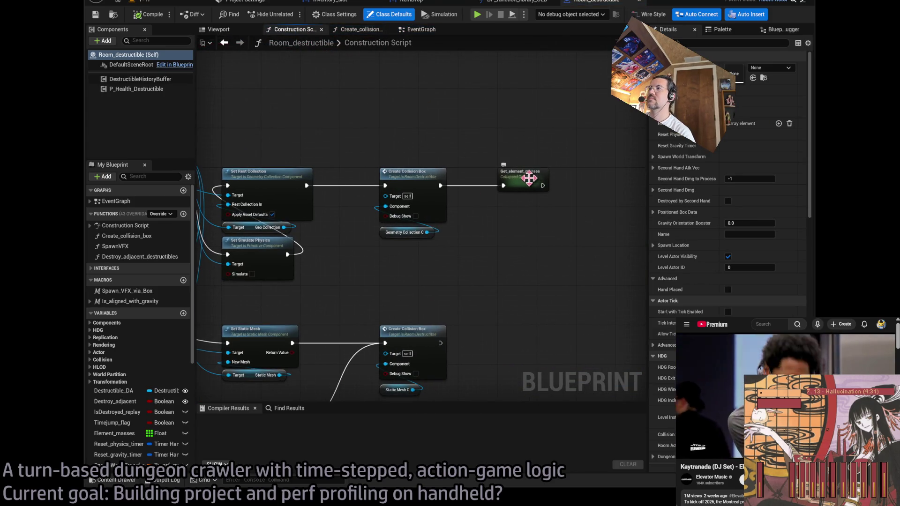
double_click(518, 183)
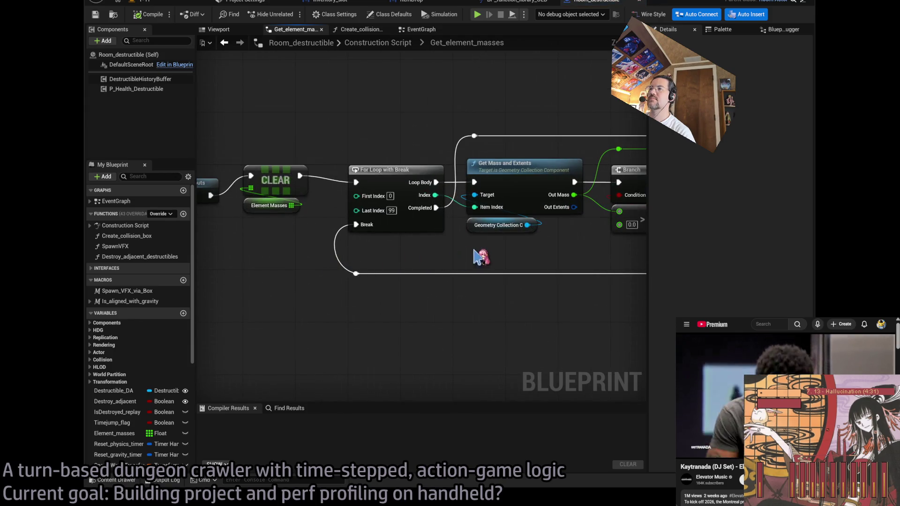
scroll(487, 252, down, 1)
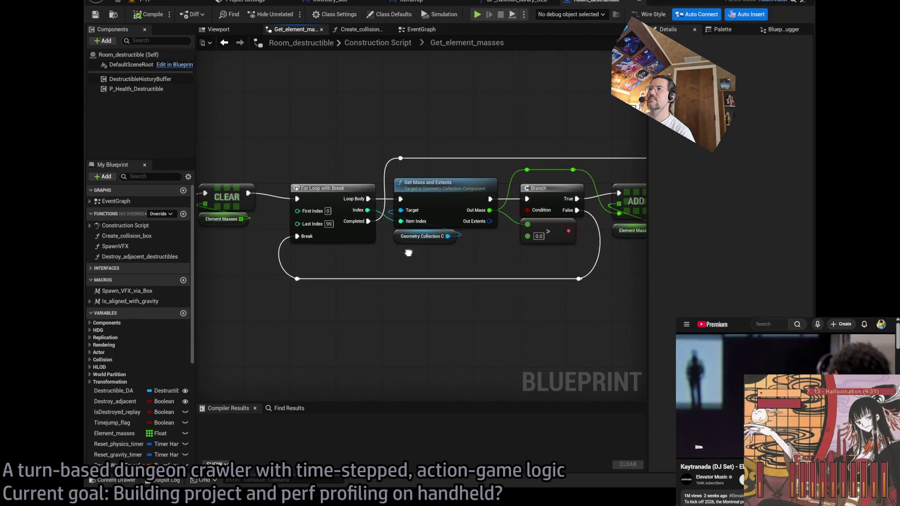
click(432, 231)
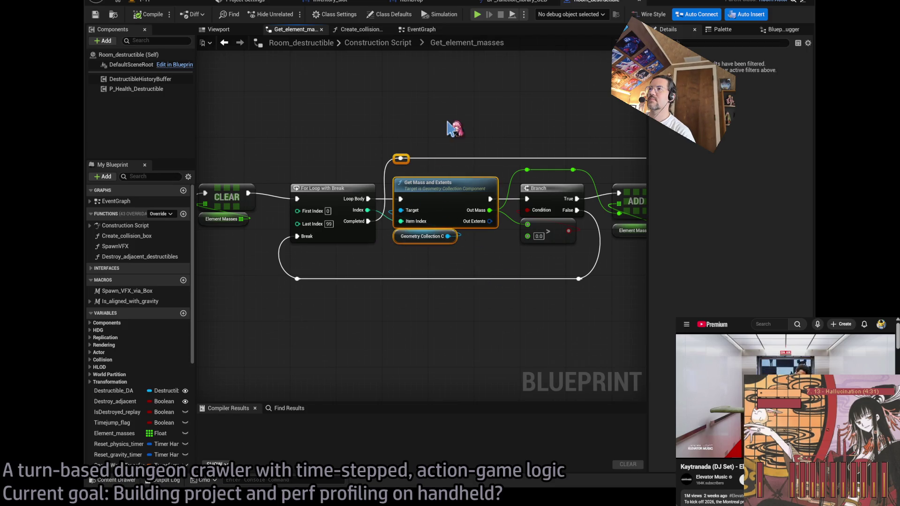
mouse_move(495, 117)
mouse_down()
mouse_move(441, 248)
mouse_move(488, 130)
mouse_move(465, 212)
mouse_move(487, 132)
mouse_move(430, 277)
mouse_move(410, 275)
mouse_move(484, 132)
mouse_move(426, 261)
mouse_move(411, 263)
mouse_up()
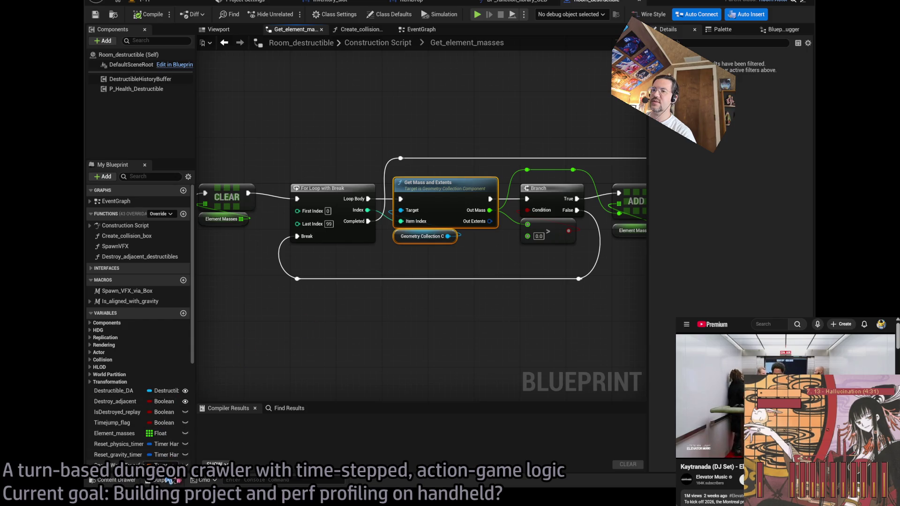
Check the packaging output log, then come back and reselect the Get Mass and Extents node.
click(166, 480)
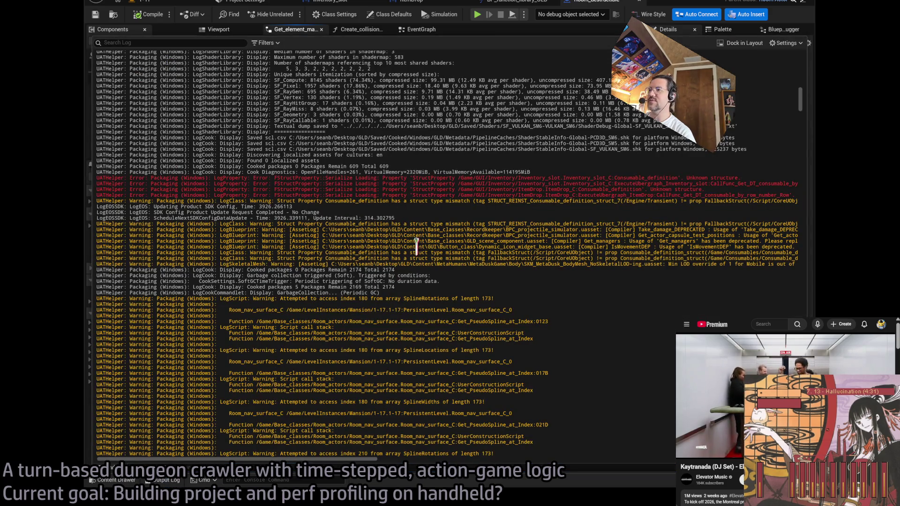
click(166, 480)
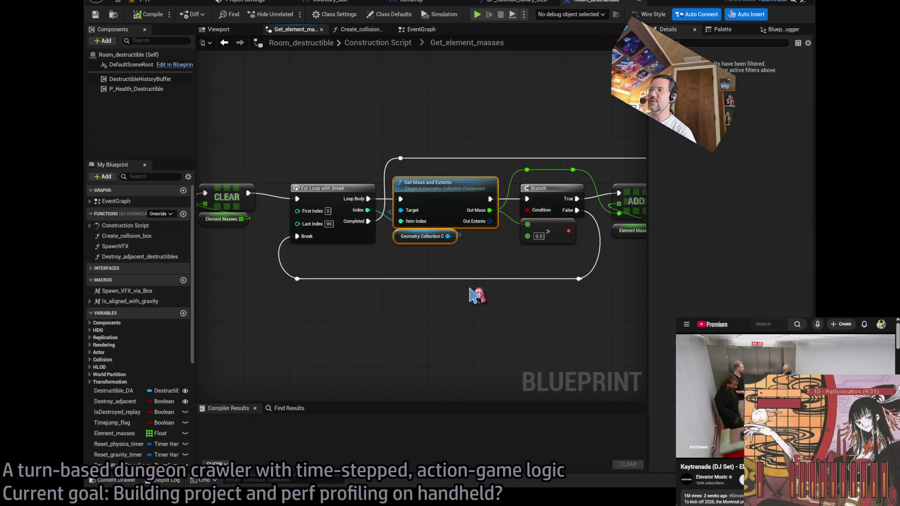
mouse_move(357, 289)
mouse_down()
mouse_move(266, 300)
mouse_move(597, 297)
mouse_move(433, 297)
mouse_move(422, 309)
mouse_move(515, 296)
mouse_move(498, 283)
mouse_up()
click(141, 2)
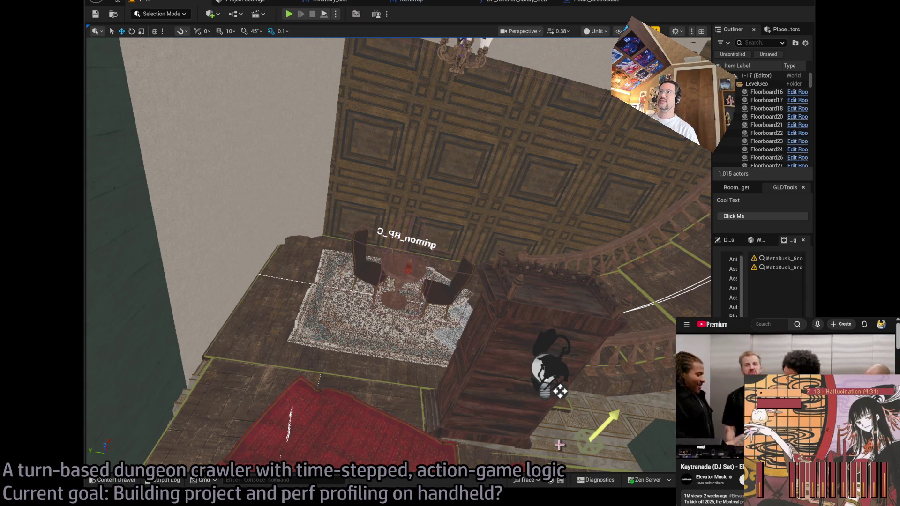
click(593, 2)
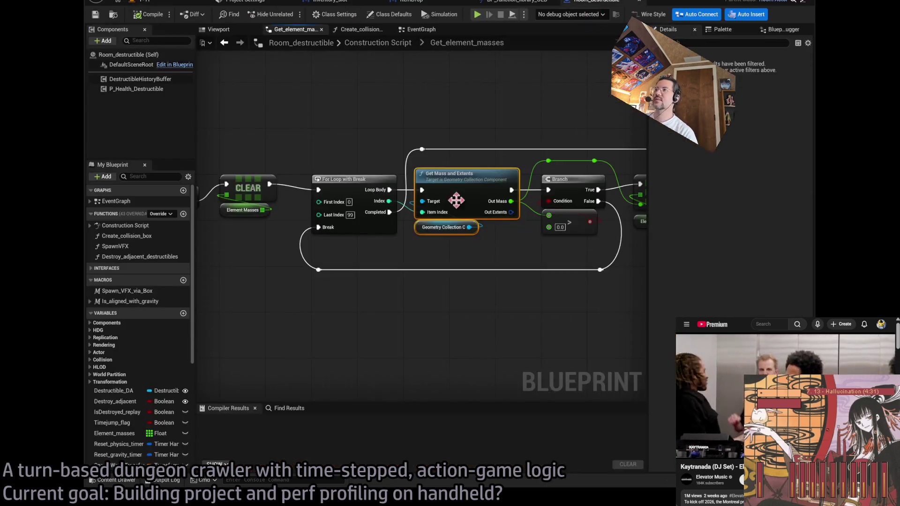
click(474, 177)
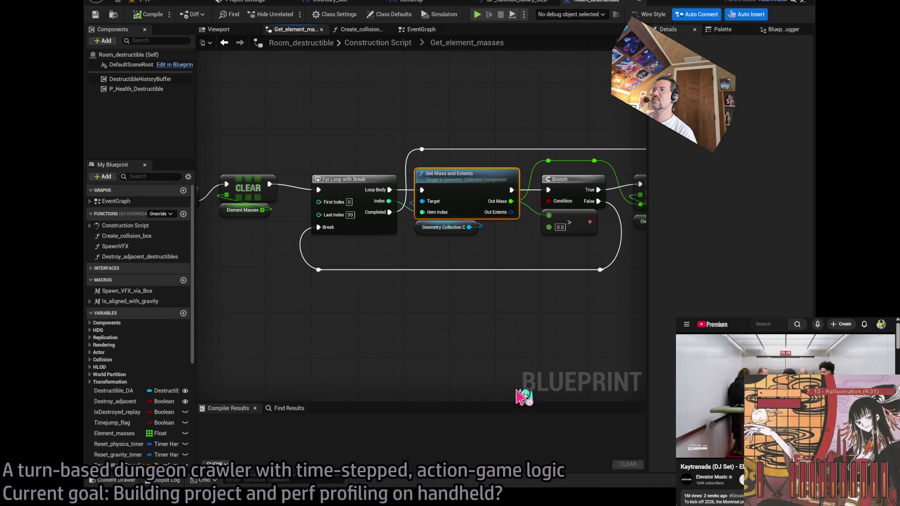
Jump to GetMassAndExtents in GeometryCollectionComponent.cpp in Rider, read through it, and come back.
key(alt+Tab)
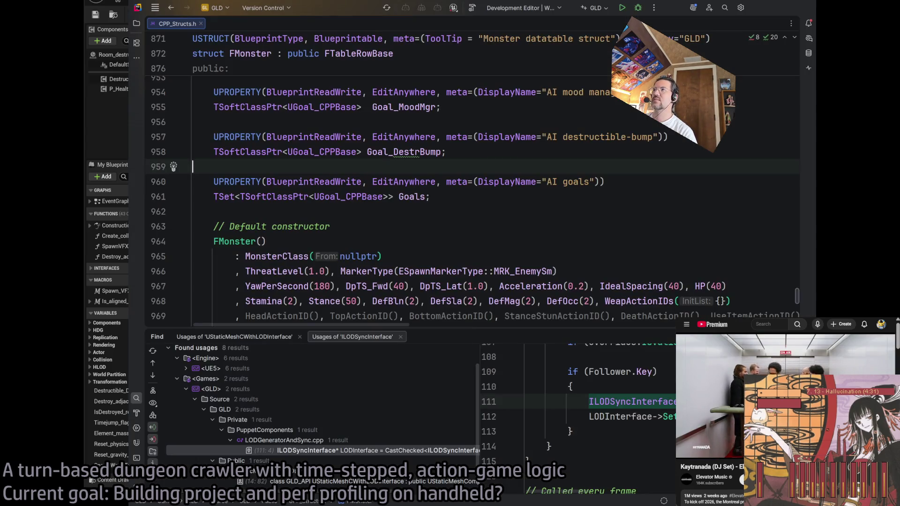
key(alt+Tab)
double_click(477, 200)
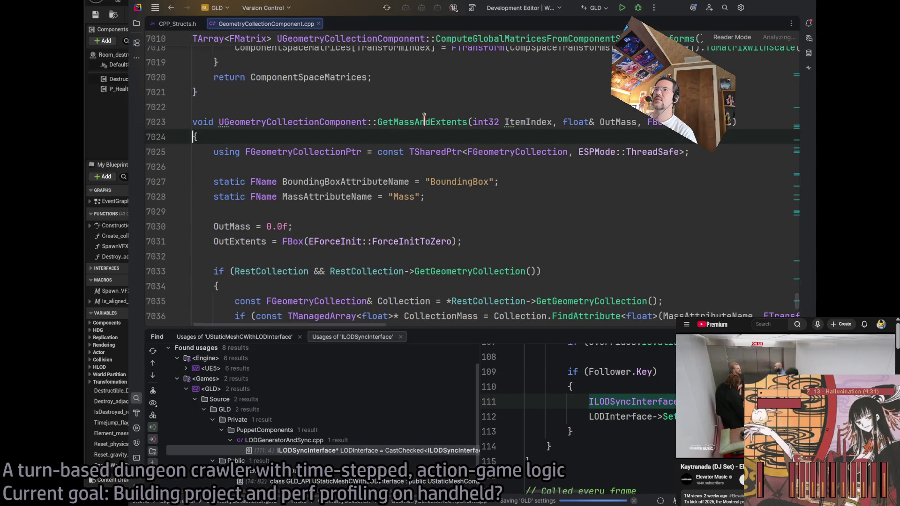
click(420, 122)
scroll(488, 122, down, 2)
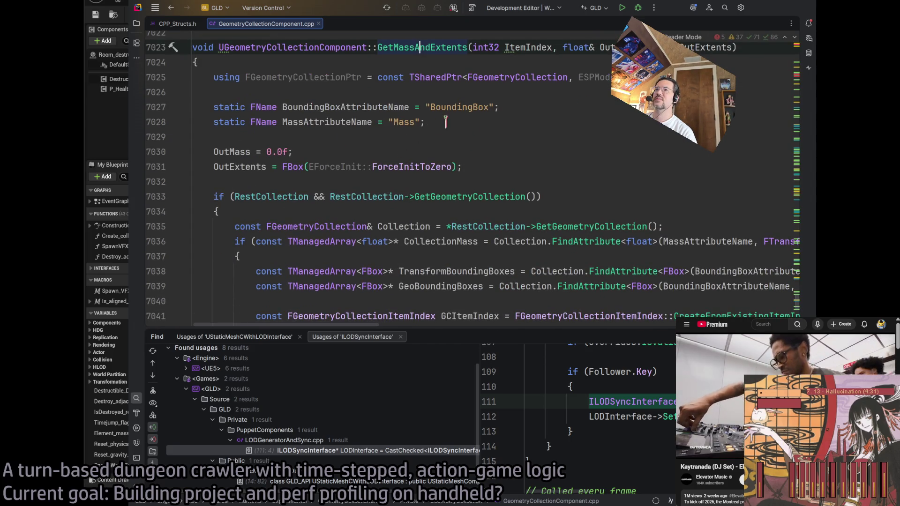
scroll(445, 122, down, 1)
scroll(487, 154, up, 4)
scroll(515, 178, down, 3)
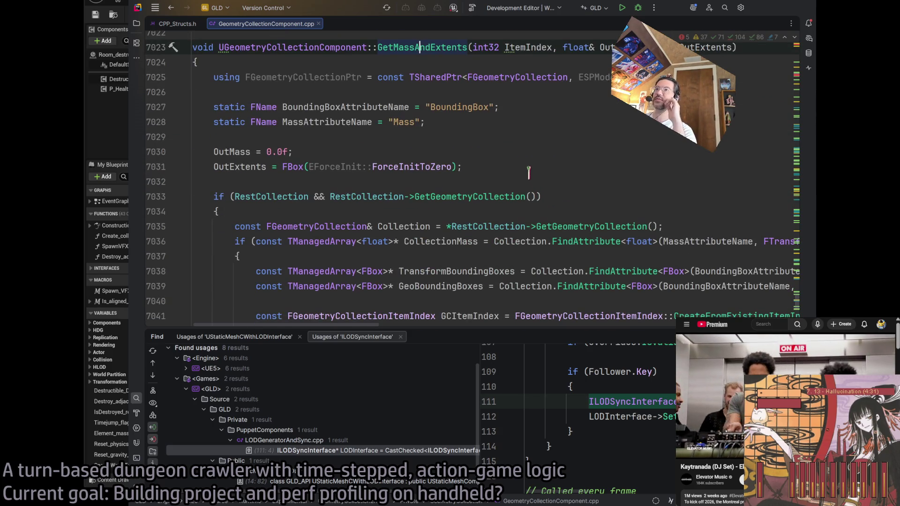
scroll(321, 77, down, 15)
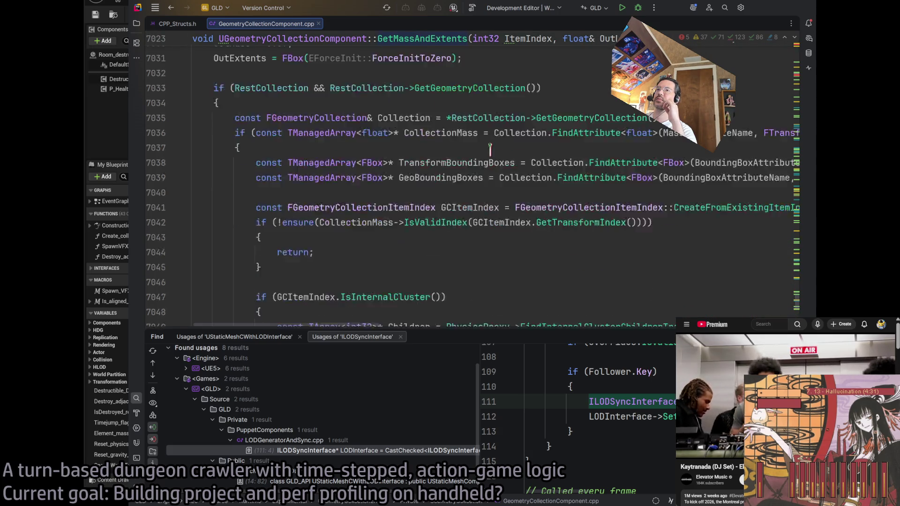
scroll(489, 152, up, 15)
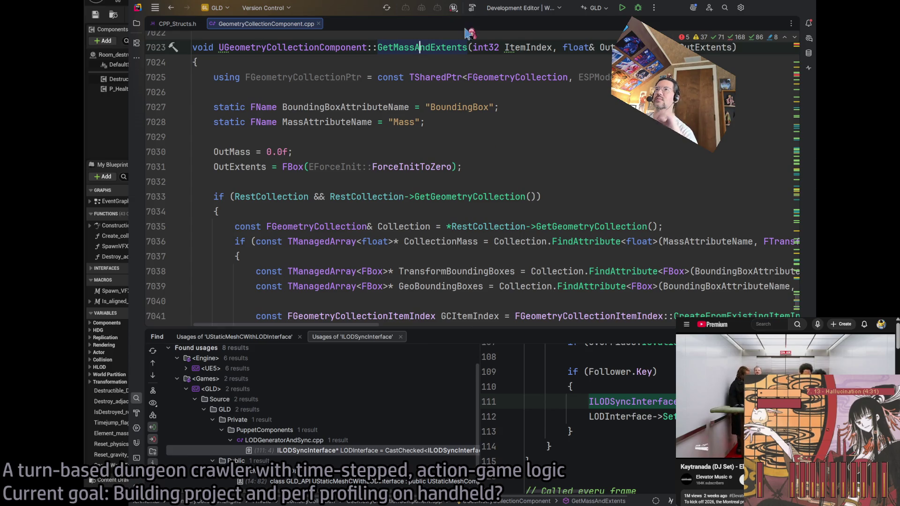
key(alt+Tab)
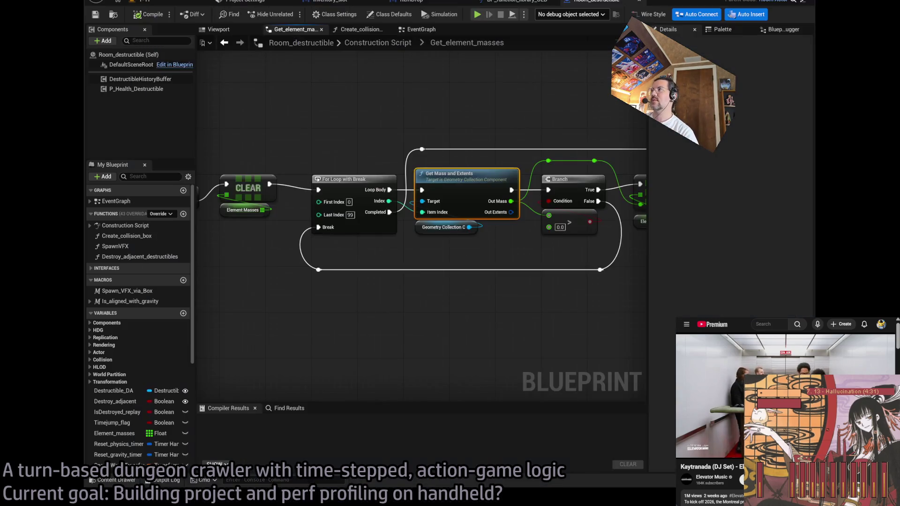
Show the 1-17 level's Output Log: cooked 59.87 s, then BUILD FAILED with Unknown Cook Failure.
mouse_move(534, 113)
mouse_down()
mouse_move(466, 106)
mouse_move(470, 86)
mouse_up()
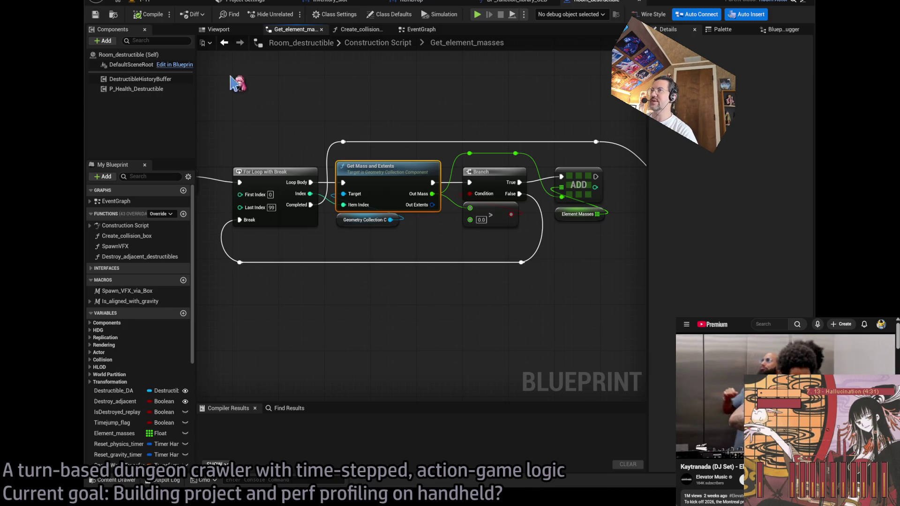
click(142, 2)
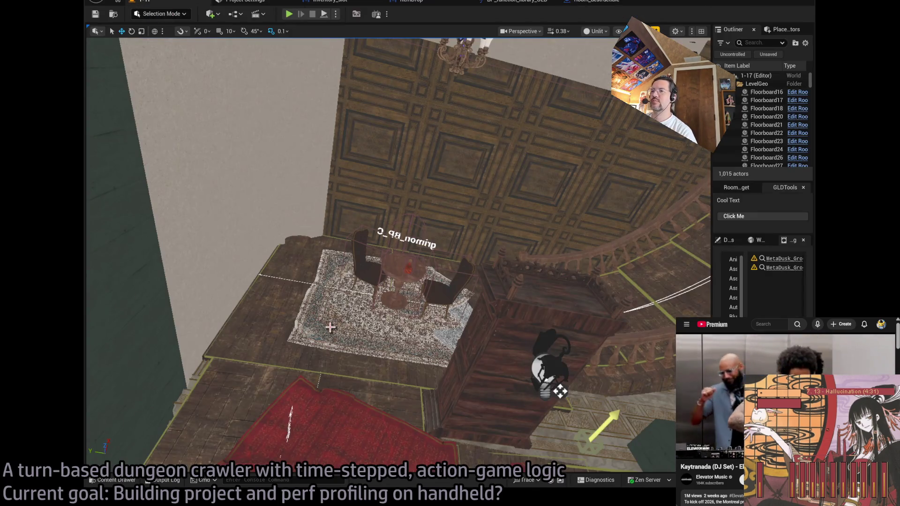
click(164, 480)
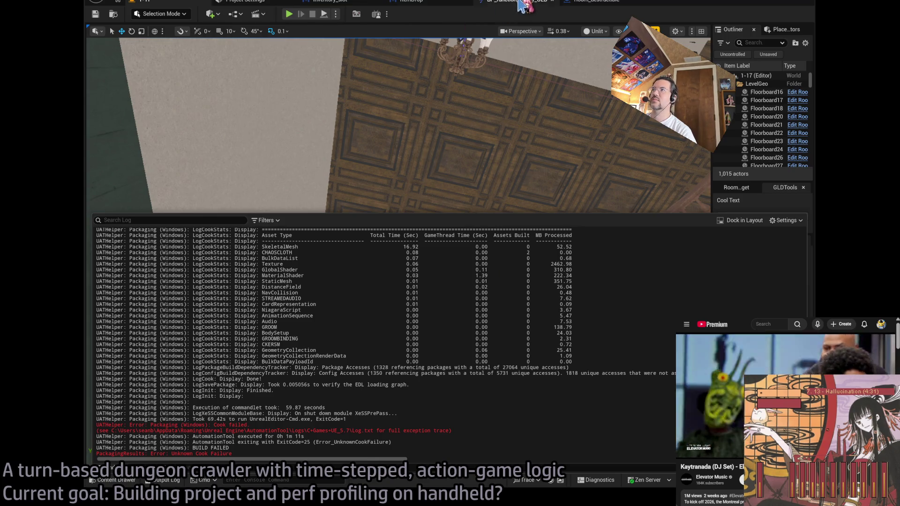
Move Get_element_masses' Inputs node up-left and pan between the Outputs and CLEAR nodes.
click(581, 3)
scroll(469, 121, down, 4)
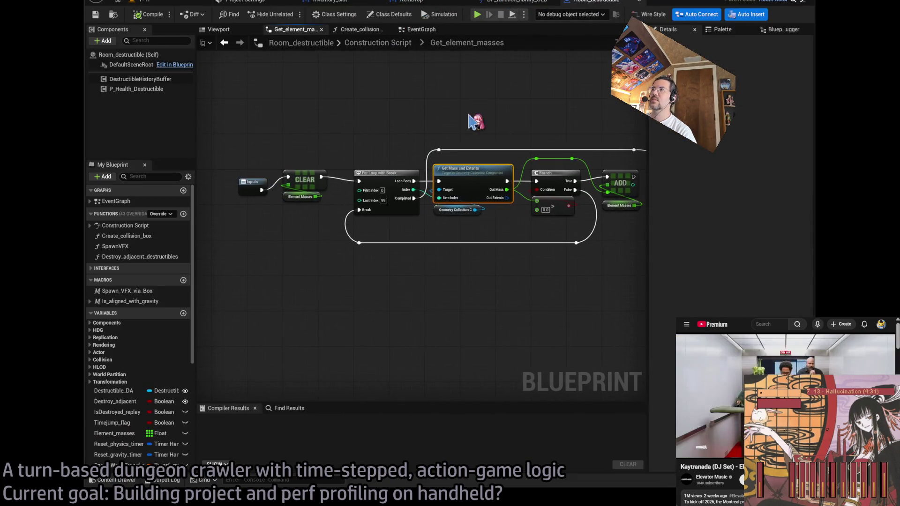
scroll(446, 117, up, 2)
drag(253, 190, 228, 184)
click(280, 133)
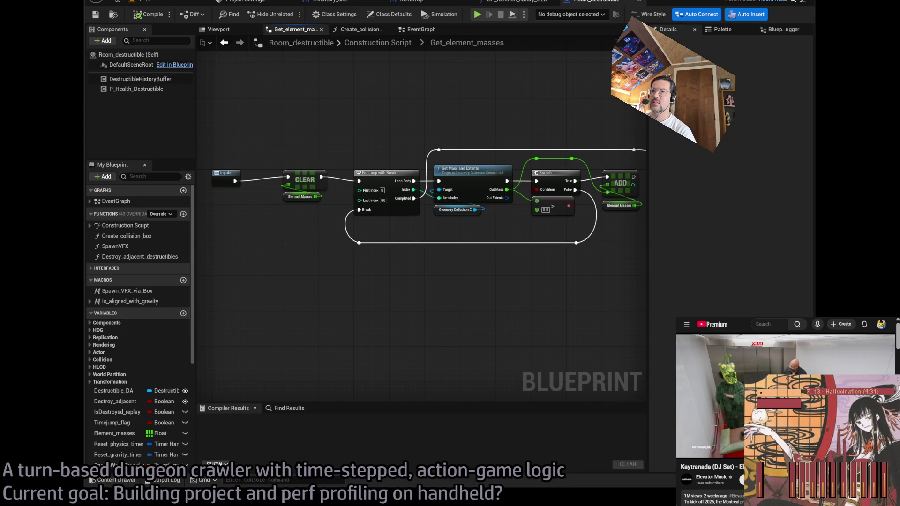
mouse_move(769, 426)
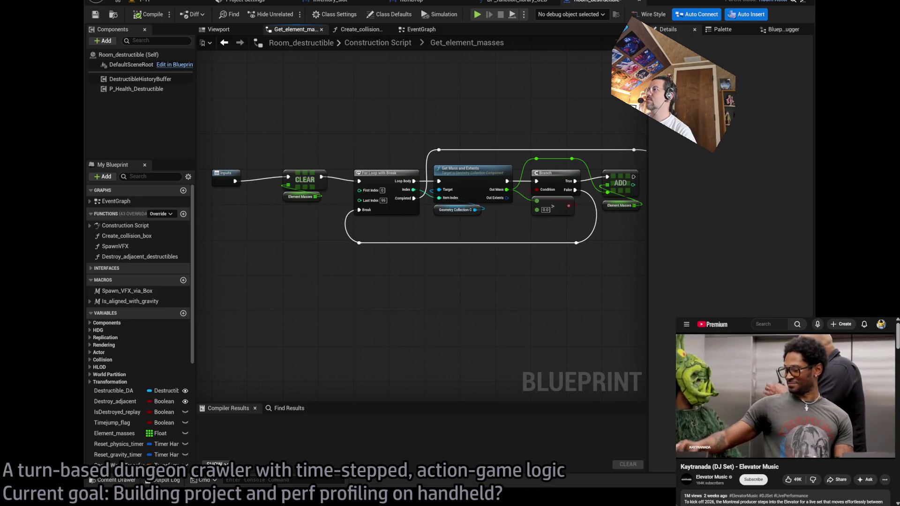
mouse_move(515, 256)
mouse_down()
mouse_move(473, 213)
mouse_move(542, 229)
mouse_up()
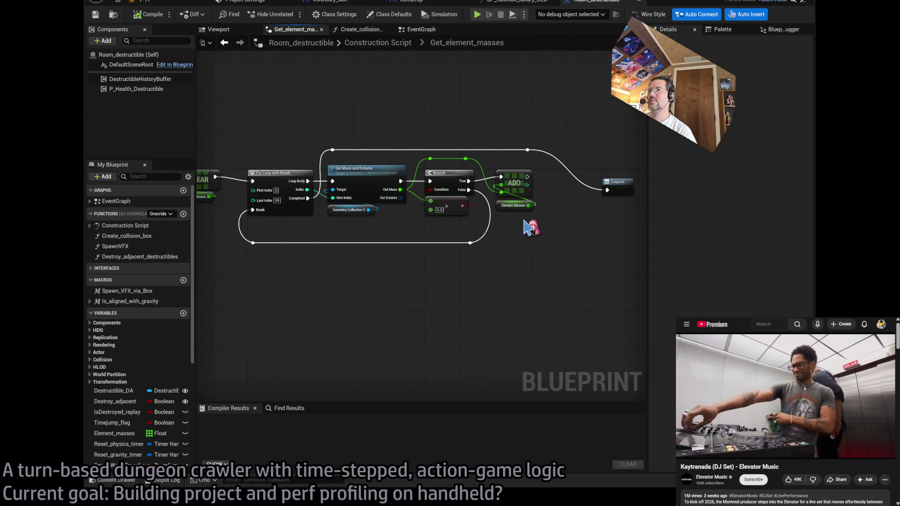
drag(531, 228, 411, 187)
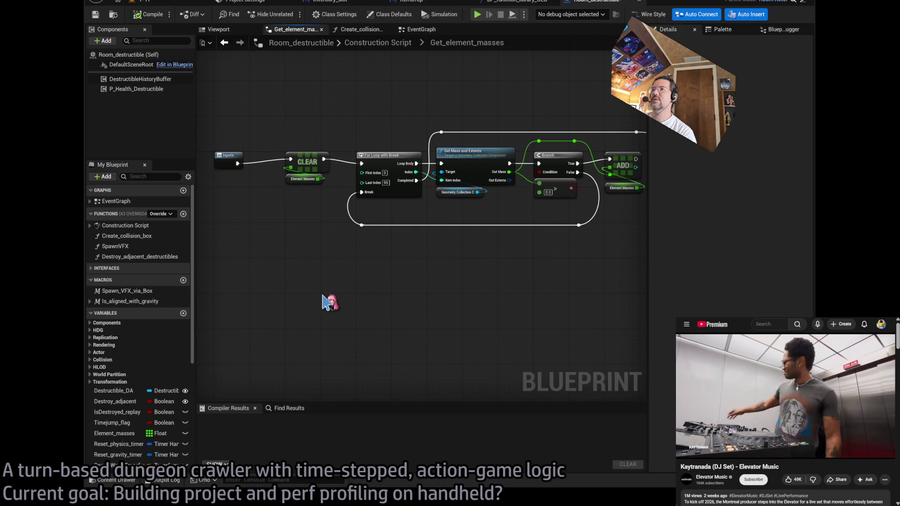
Paste a For Loop with Break with Last Index 30 and wire the function start into it.
key(ctrl+v)
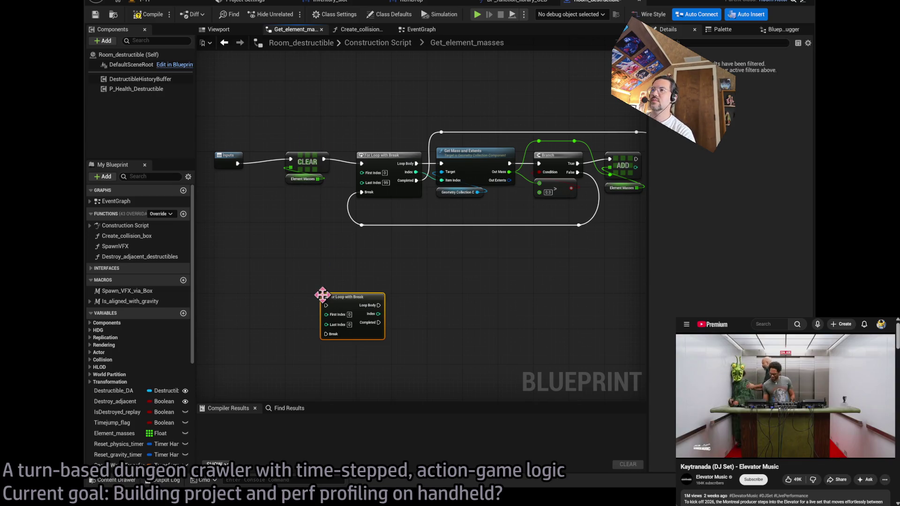
mouse_move(283, 313)
mouse_down()
mouse_move(320, 278)
mouse_move(334, 277)
mouse_up()
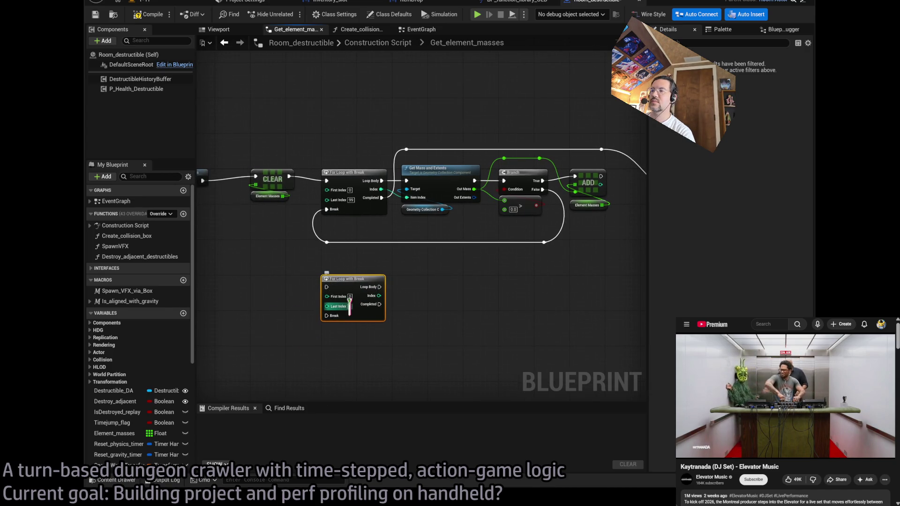
text(30)
key(Return)
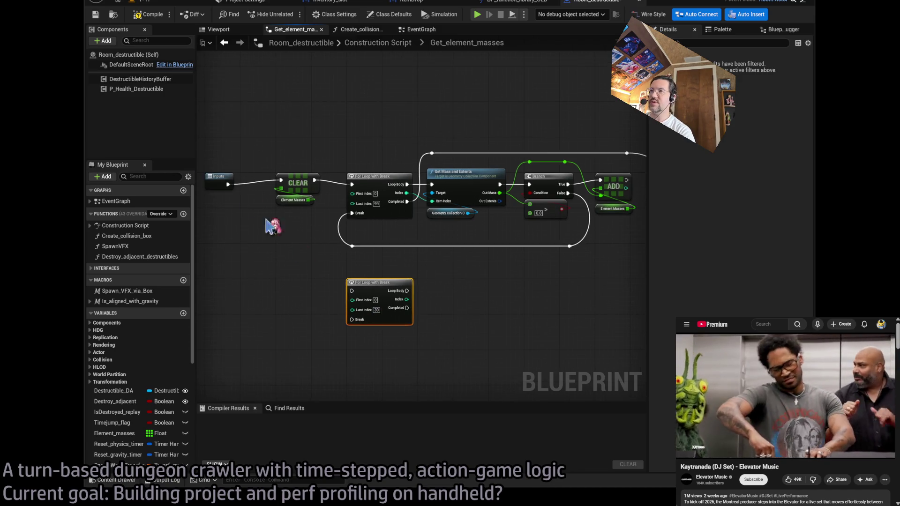
drag(228, 184, 352, 291)
drag(492, 325, 444, 321)
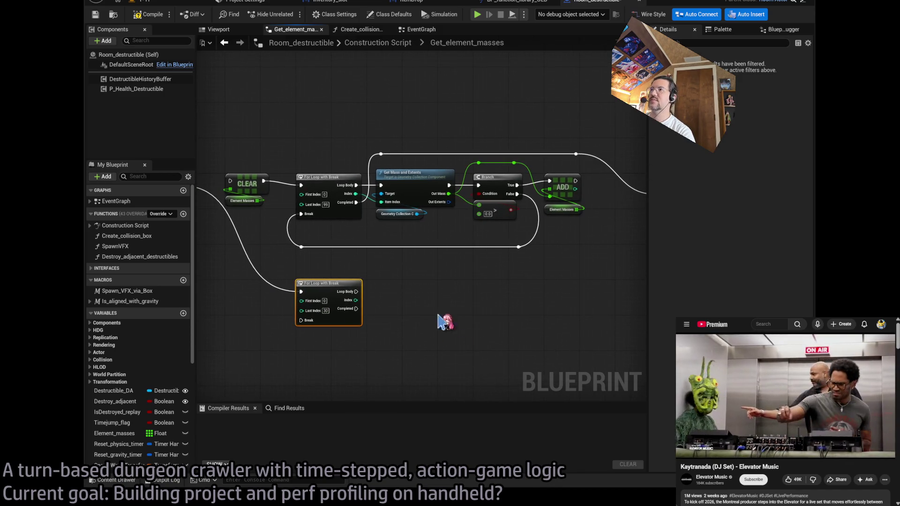
Copy the ADD and Element Masses nodes into the new loop's body and link Completed to Outputs.
drag(603, 247, 542, 172)
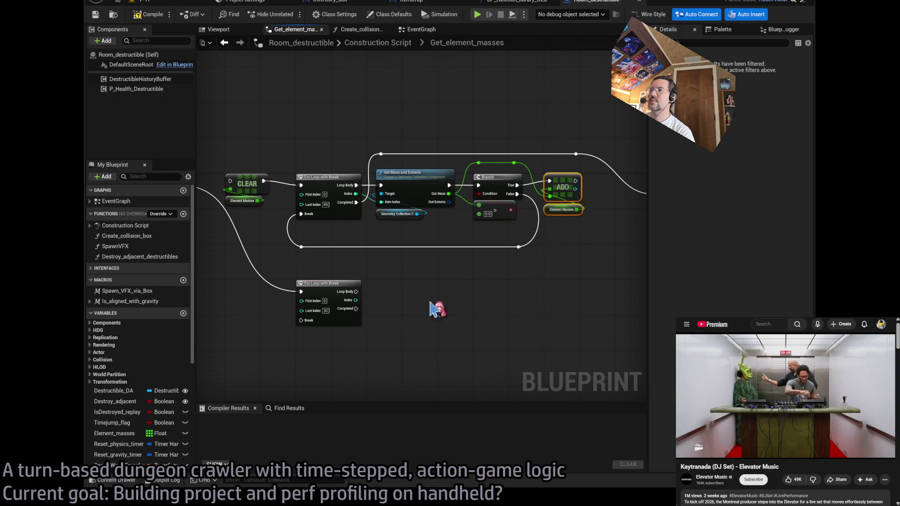
key(ctrl+c)
key(ctrl+v)
drag(428, 304, 450, 303)
drag(356, 292, 442, 287)
mouse_move(428, 322)
mouse_down()
mouse_move(294, 357)
mouse_move(255, 302)
mouse_move(400, 287)
mouse_move(553, 190)
mouse_up()
click(472, 317)
scroll(482, 332, up, 3)
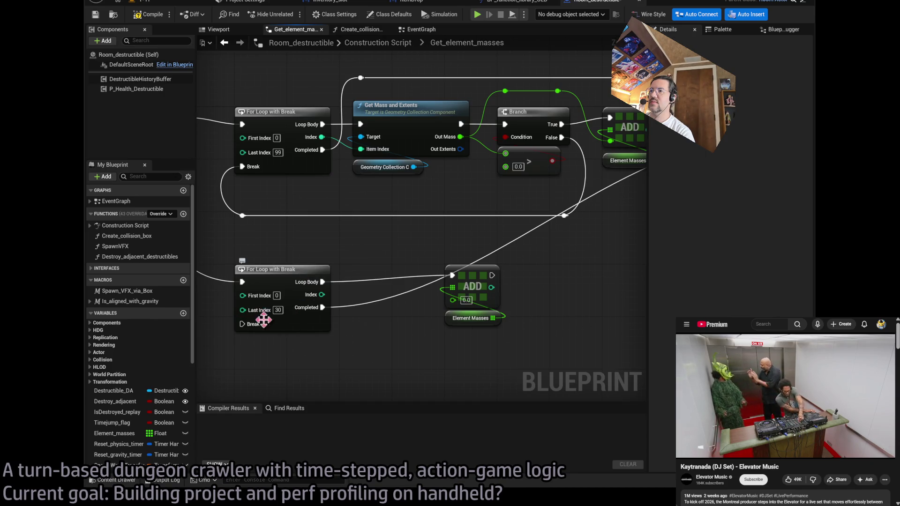
mouse_move(328, 347)
mouse_down()
mouse_move(396, 345)
mouse_move(332, 346)
mouse_up()
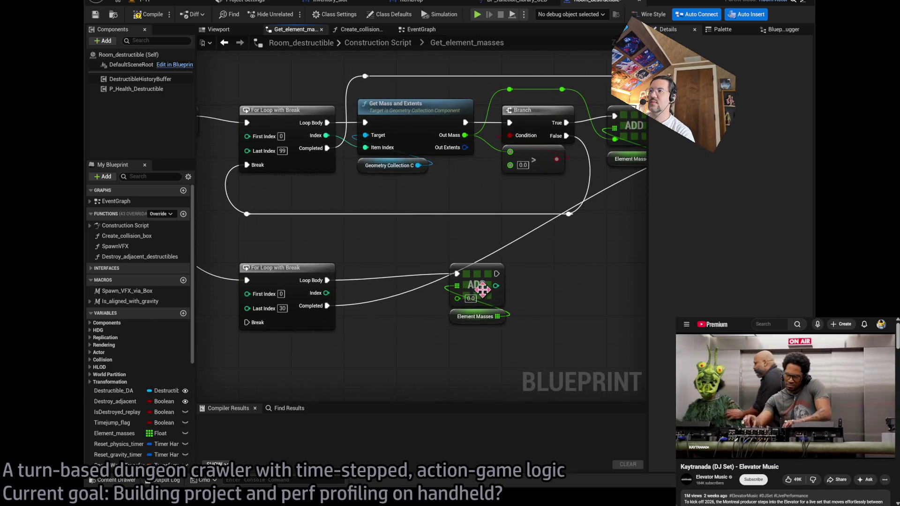
Set the copied ADD amount to 60.0 and compile the Blueprint.
click(470, 298)
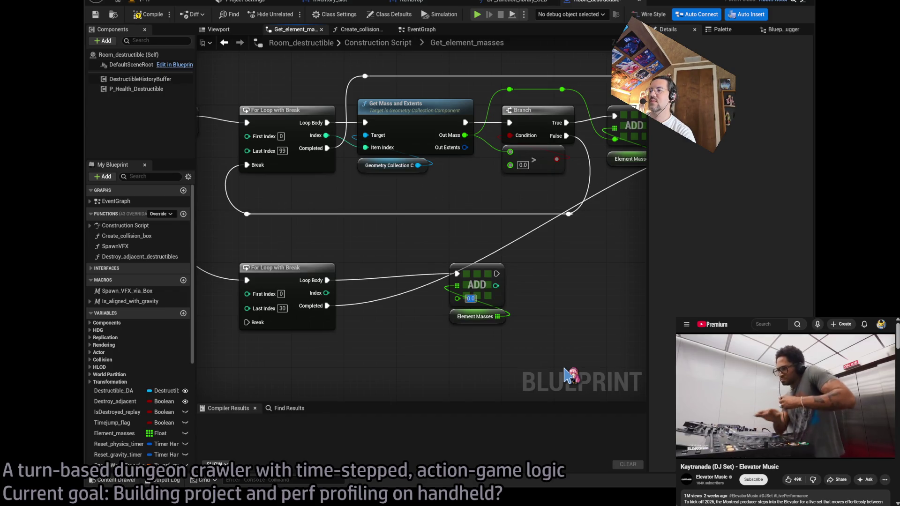
text(60)
key(Return)
scroll(513, 318, down, 2)
drag(513, 318, 443, 316)
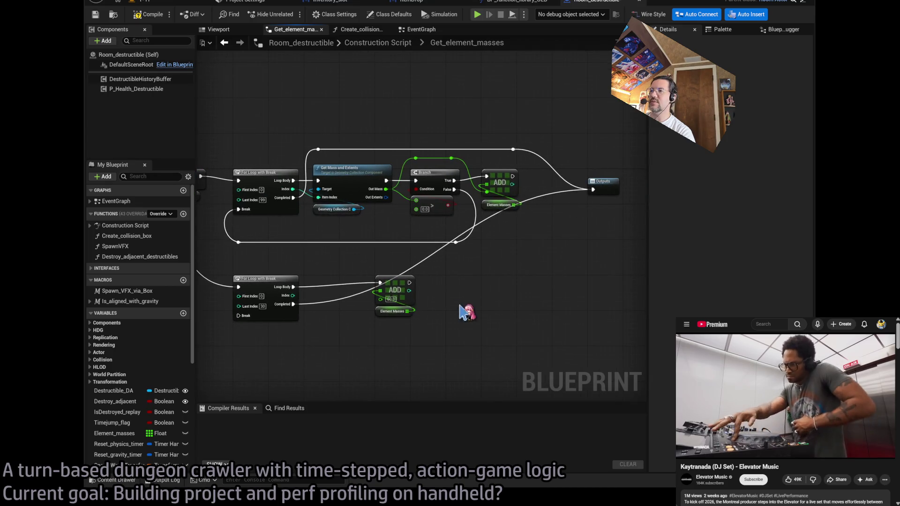
click(149, 14)
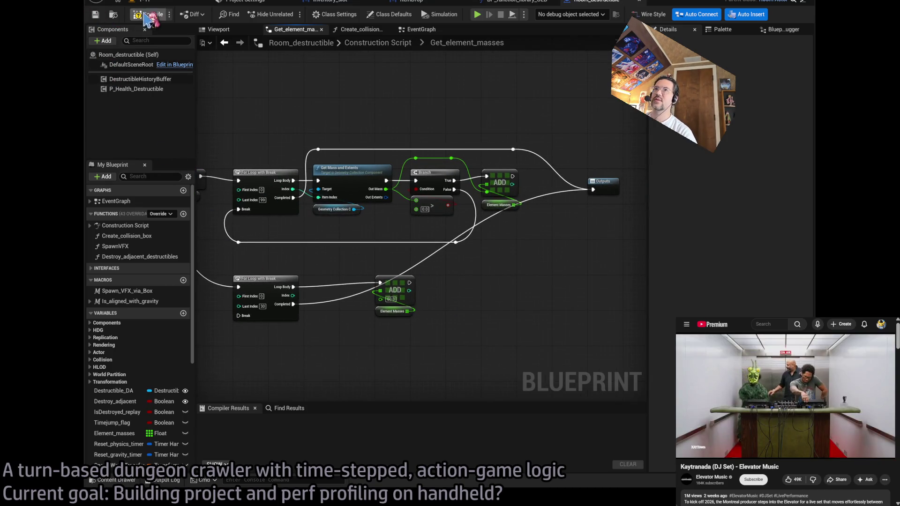
Return to the 1-17 level and start packaging the project as a Windows build.
click(143, 1)
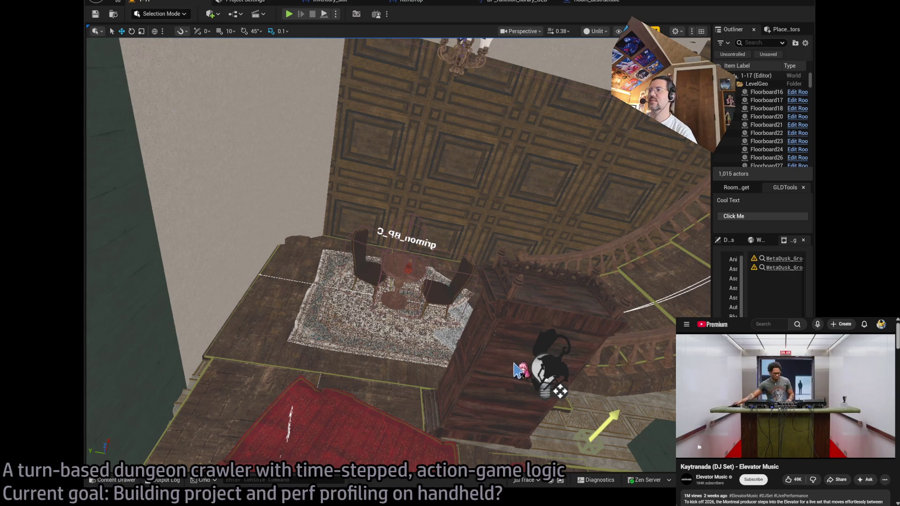
click(164, 480)
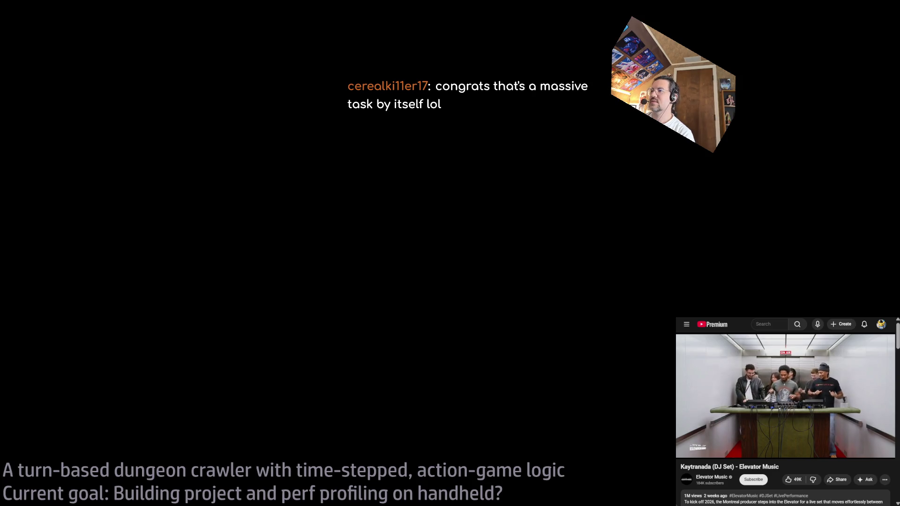
Reveal the packaged game's start menu with Switch and Start buttons and seed 9,495.
mouse_move(349, 356)
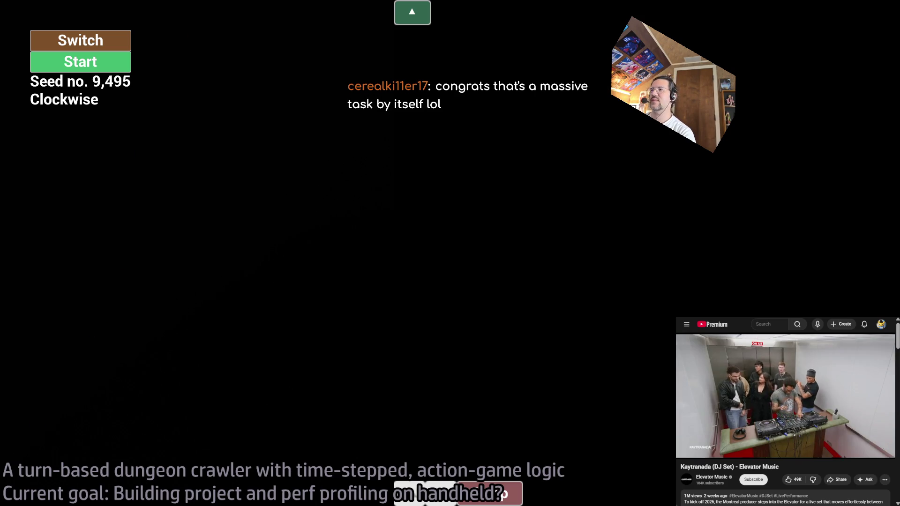
Search Google in a new tab for 'what unreal engine console command to open'.
key(ctrl+t)
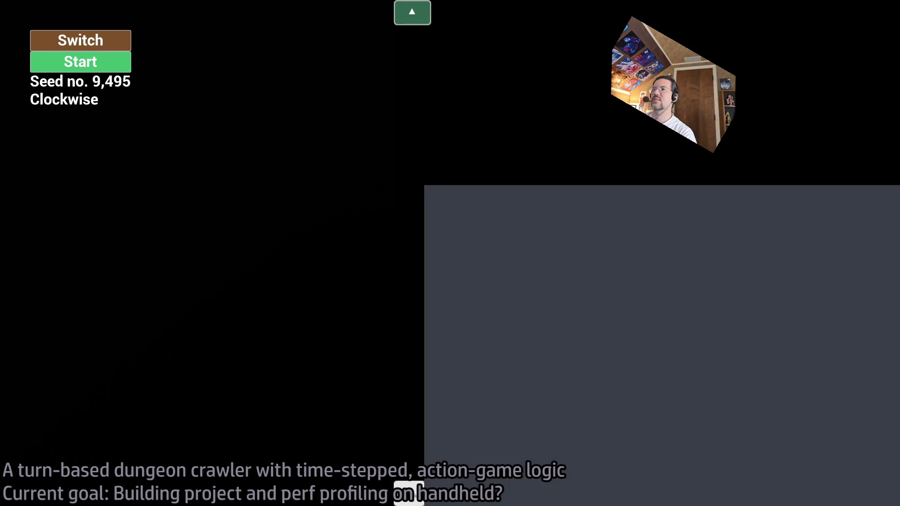
text(what unreal engine co)
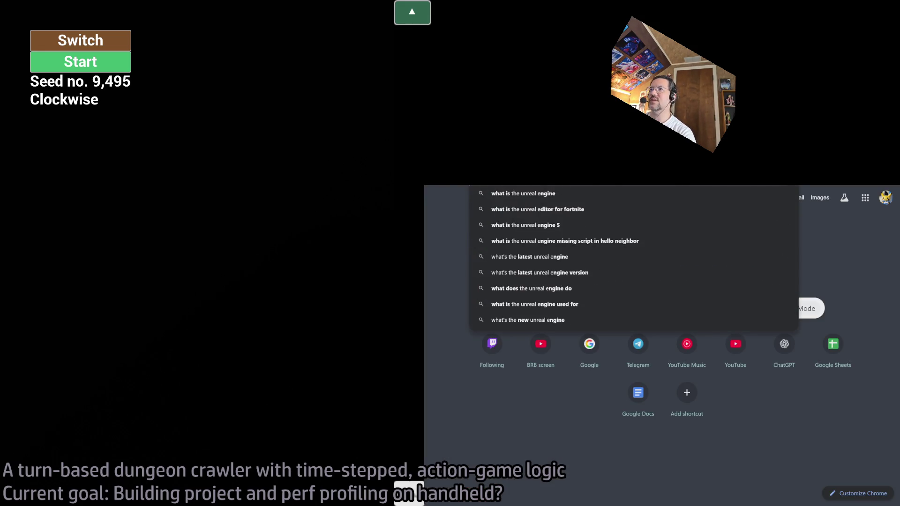
text(nsole command to ope)
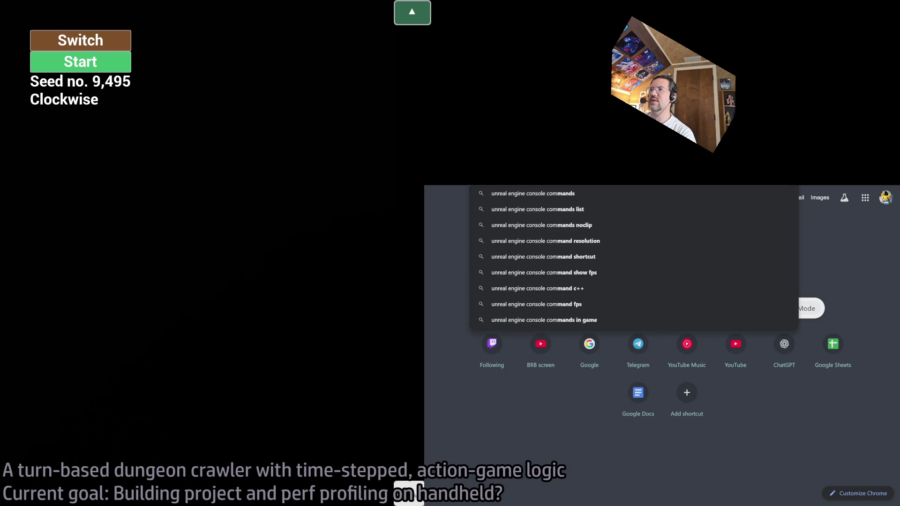
text(n)
key(Return)
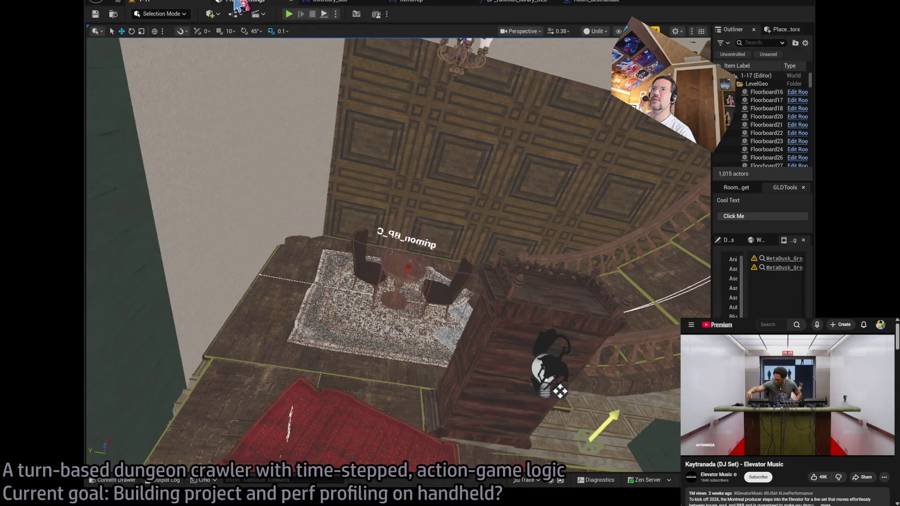
In Project Settings > Packaging, add an empty 19th entry to the packaged-build map list.
click(239, 2)
scroll(628, 363, up, 4)
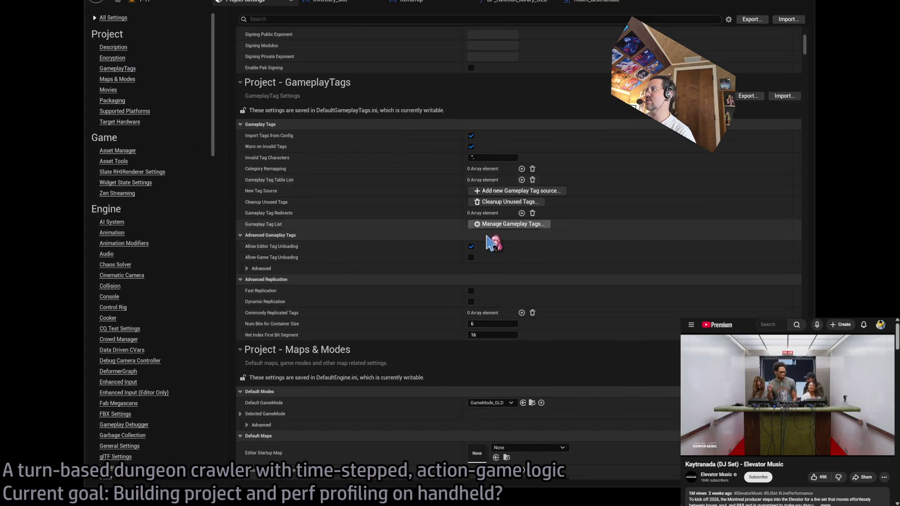
scroll(445, 248, up, 4)
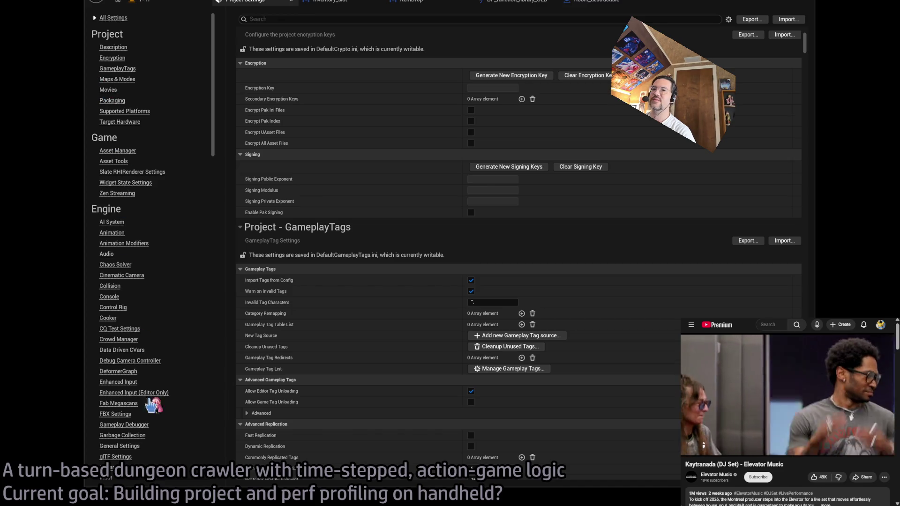
click(118, 101)
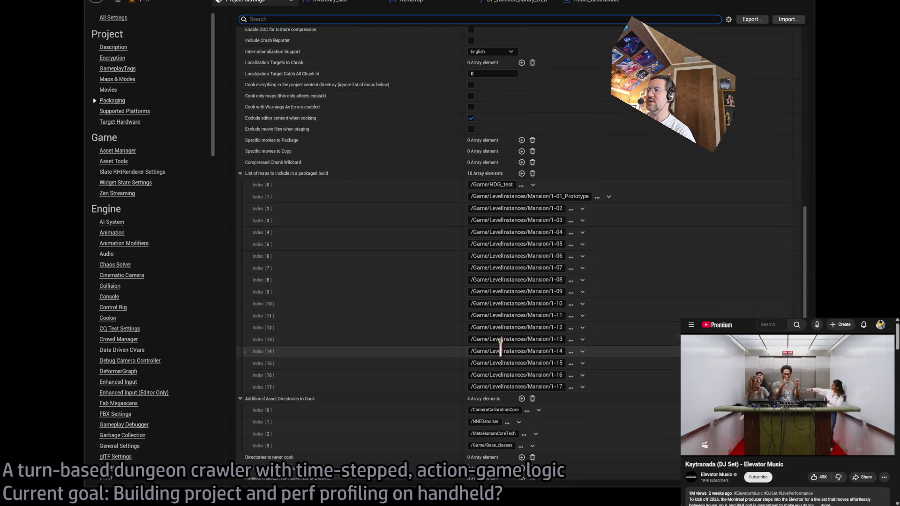
click(522, 147)
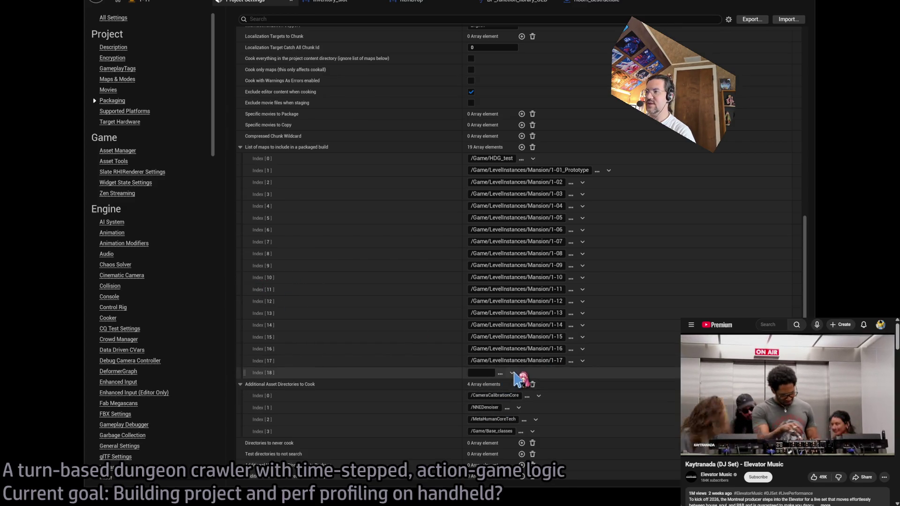
Undo the blank map entry and add directory slots under Additional Asset Directories to Cook.
key(ctrl+z)
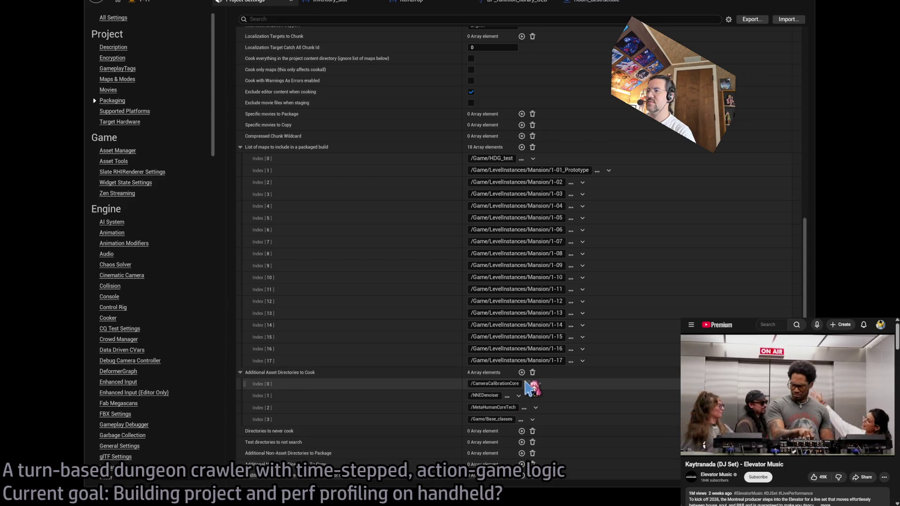
click(522, 372)
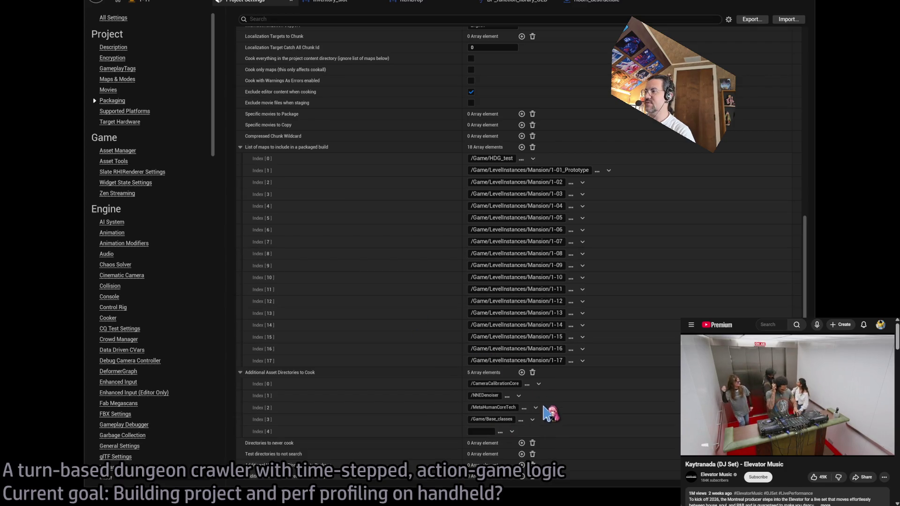
click(521, 373)
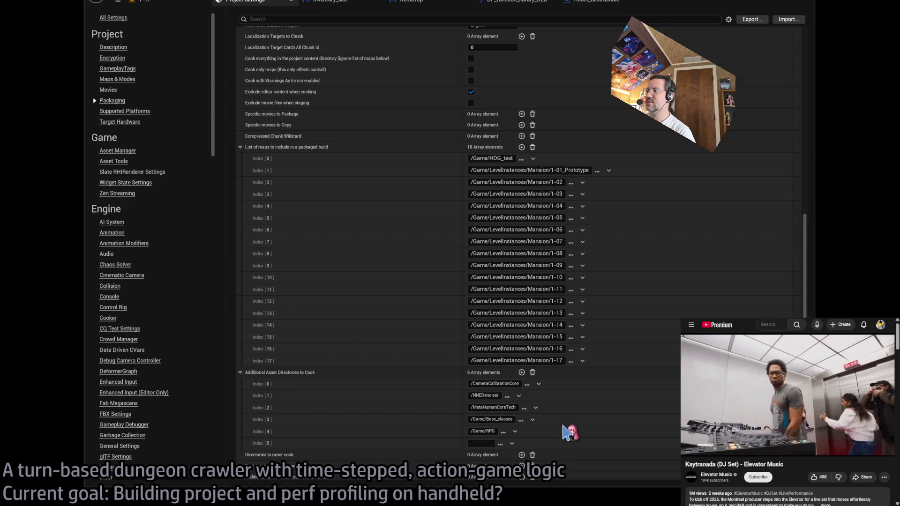
click(521, 373)
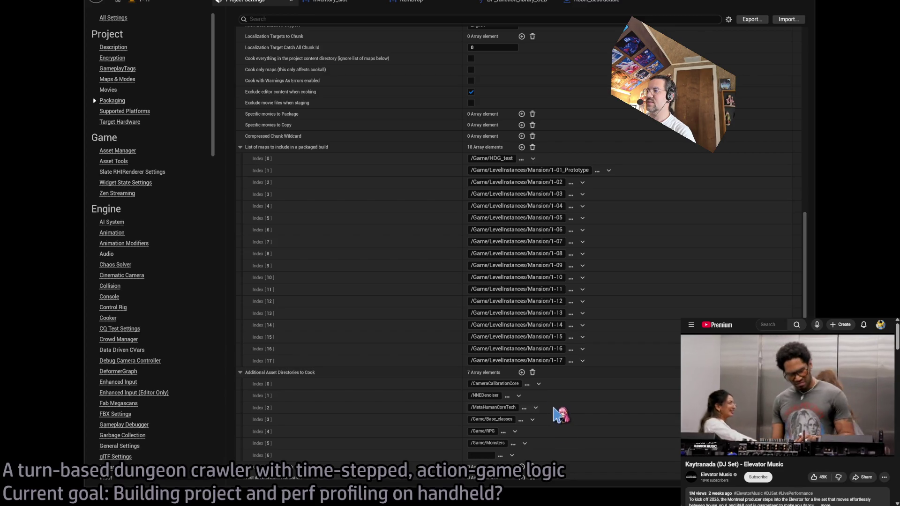
click(522, 372)
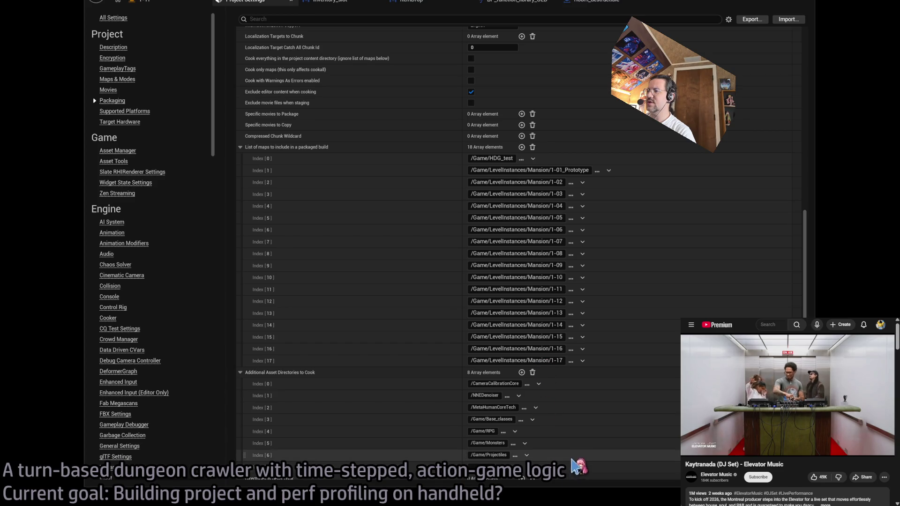
Remove the extra directory entries, keeping /Game/RPG, and return to the 1-17 level.
click(526, 455)
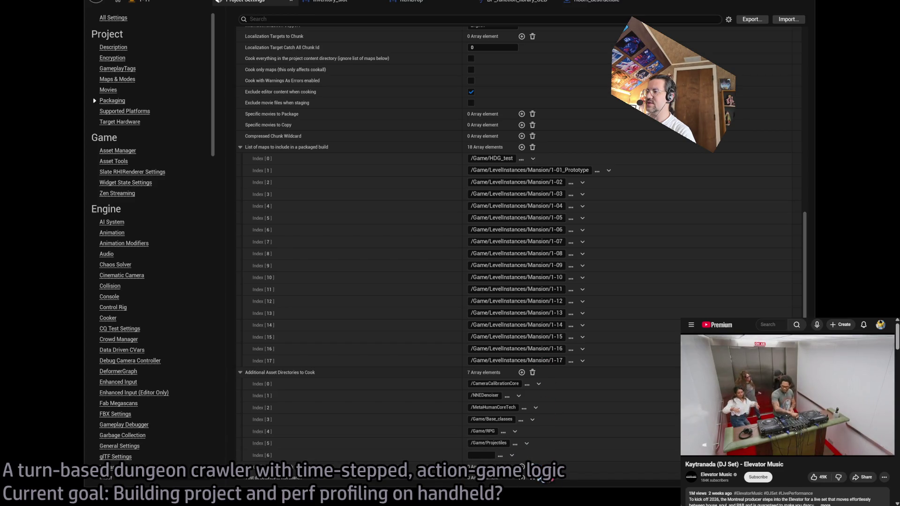
click(524, 443)
click(513, 445)
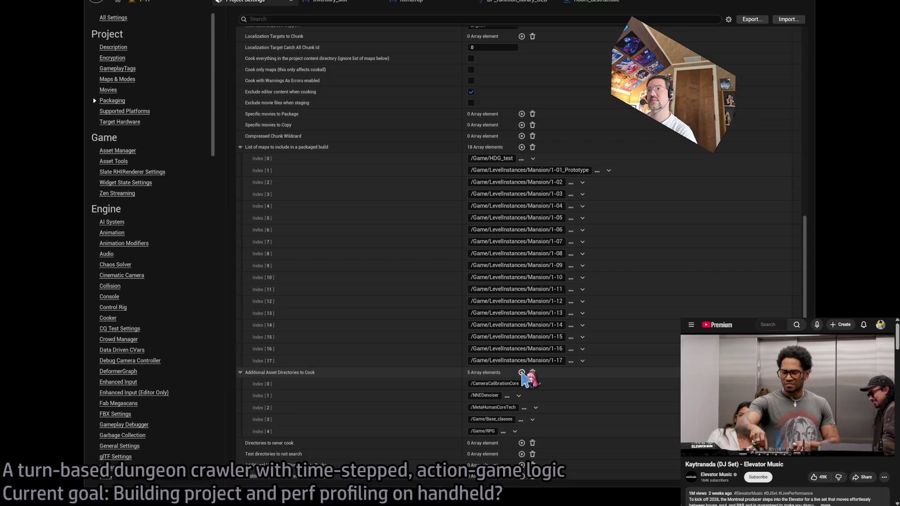
click(169, 5)
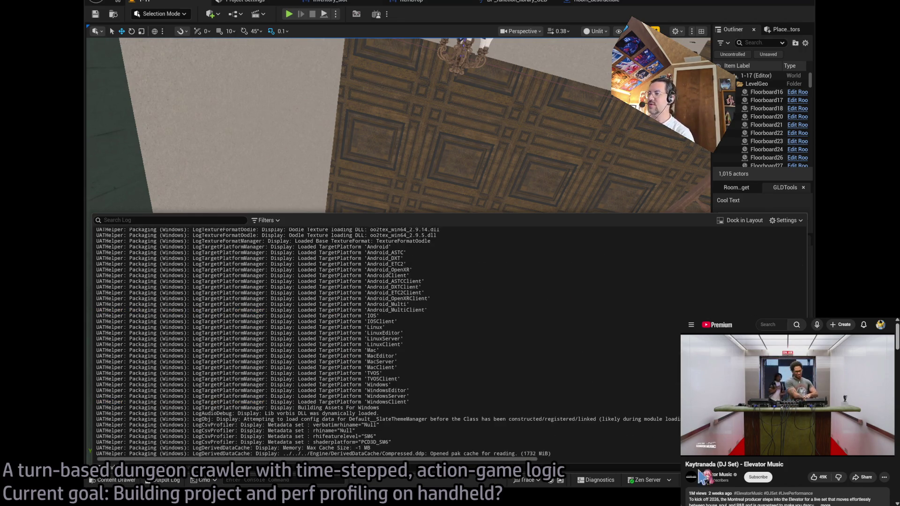
Repackage the Windows build with the updated cook settings while opening a new browser tab.
key(ctrl+t)
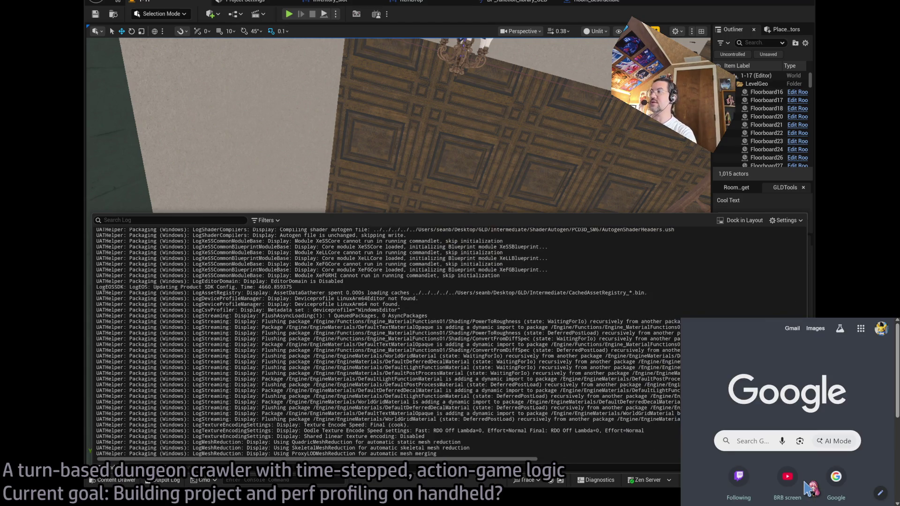
Search Google for Kaytranada, enlarge the browser window, and open his Wikipedia article.
text(Kaytranada)
key(Return)
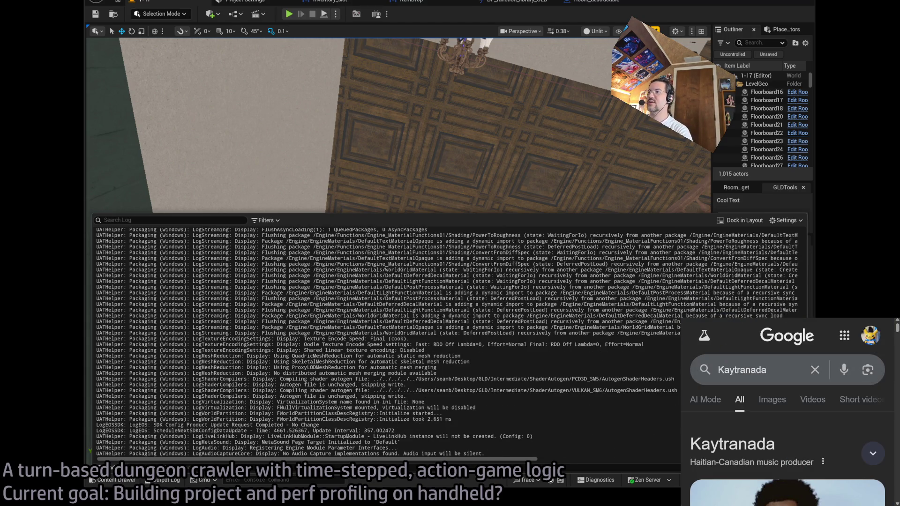
drag(680, 319, 337, 115)
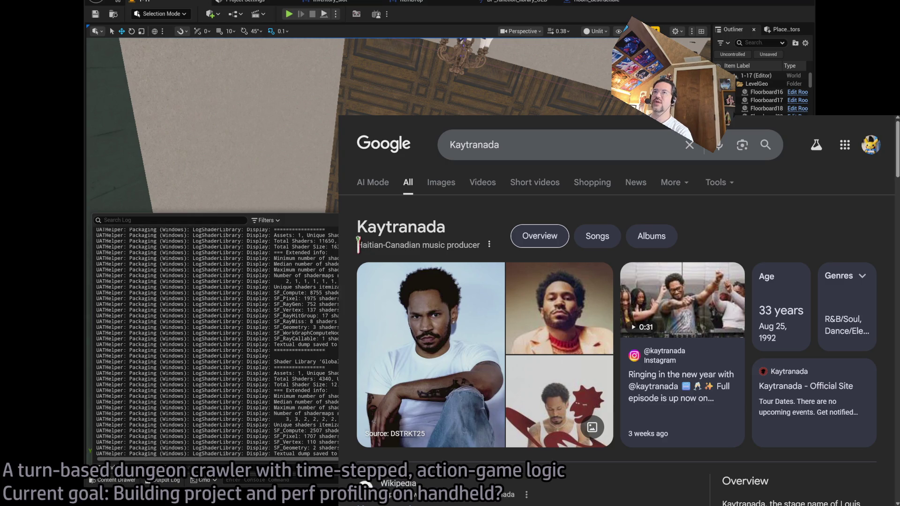
scroll(368, 267, down, 4)
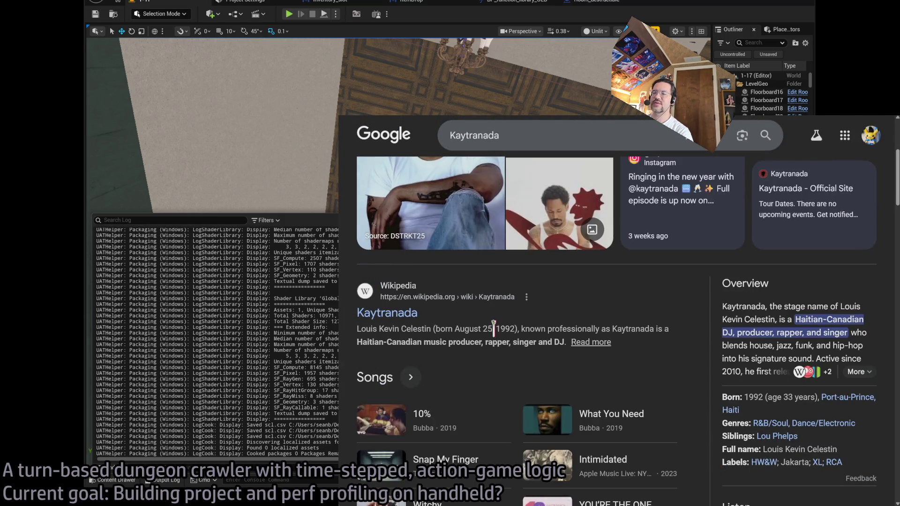
click(412, 332)
Read the Kaytranada Wikipedia article through personal life, then go back to the DJ-set video.
scroll(400, 315, down, 3)
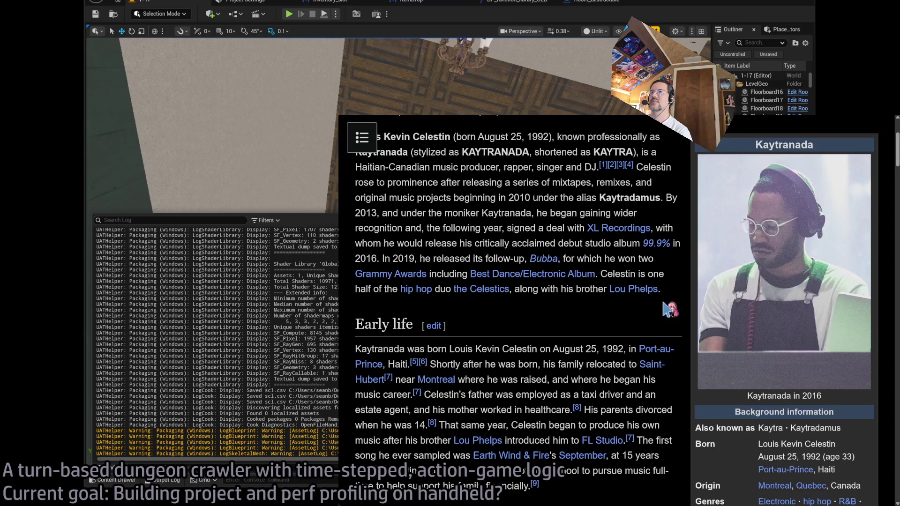
scroll(664, 301, down, 2)
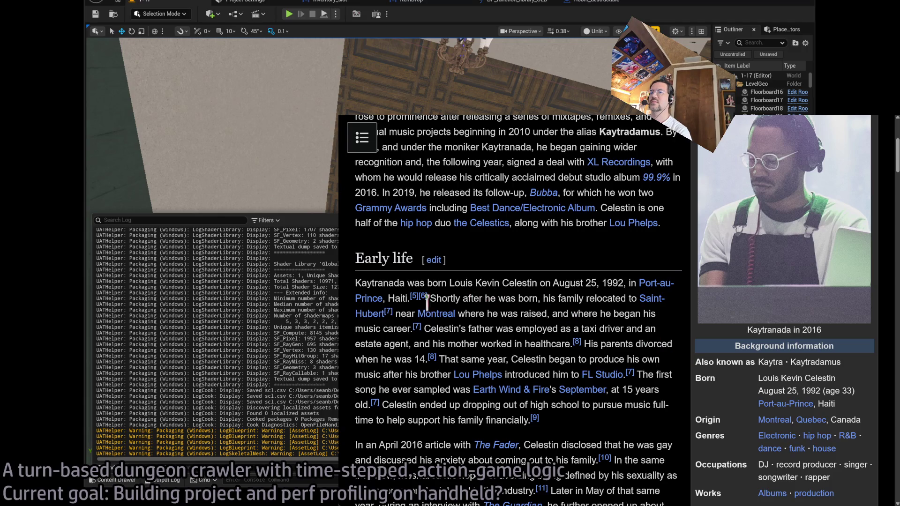
scroll(654, 313, down, 1)
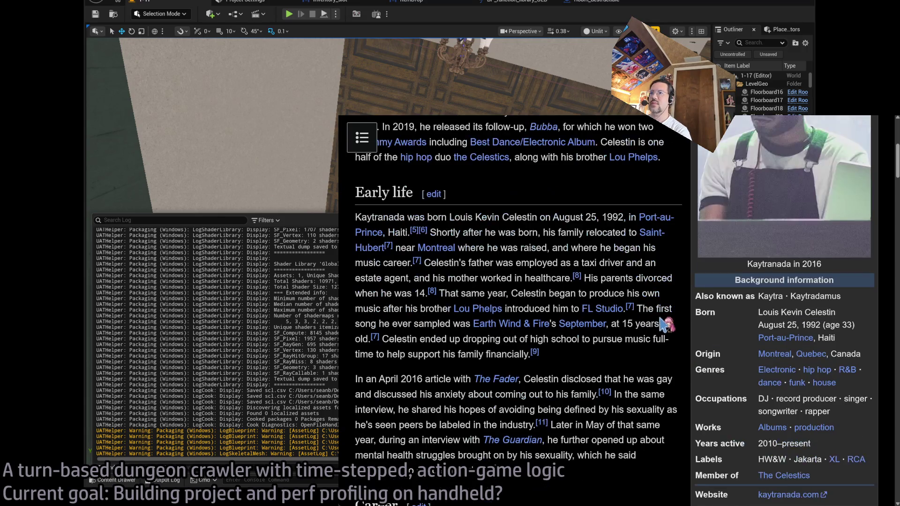
scroll(637, 360, down, 1)
scroll(663, 304, down, 1)
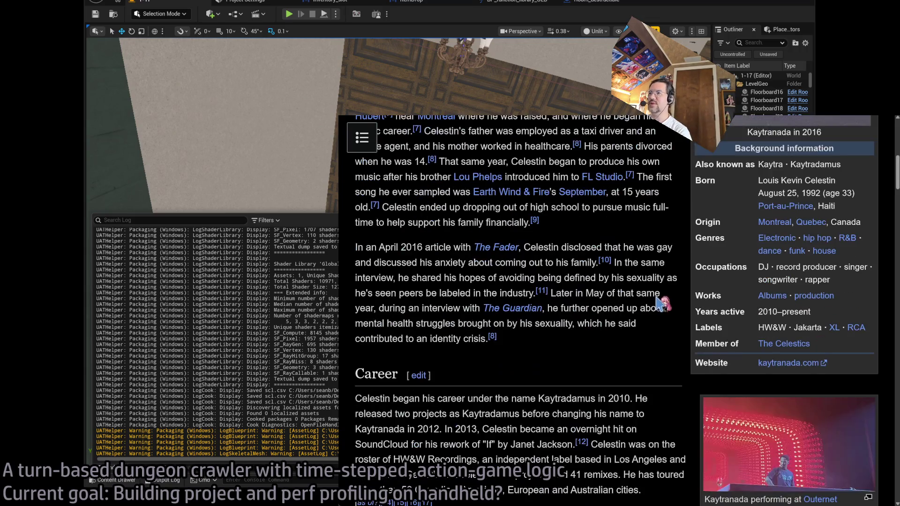
scroll(663, 303, up, 1)
scroll(663, 304, down, 3)
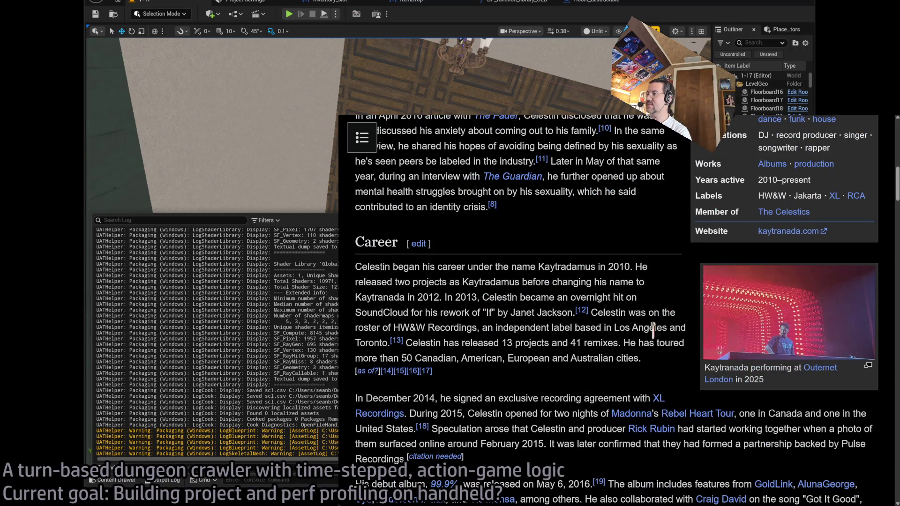
scroll(639, 373, down, 5)
scroll(636, 372, down, 4)
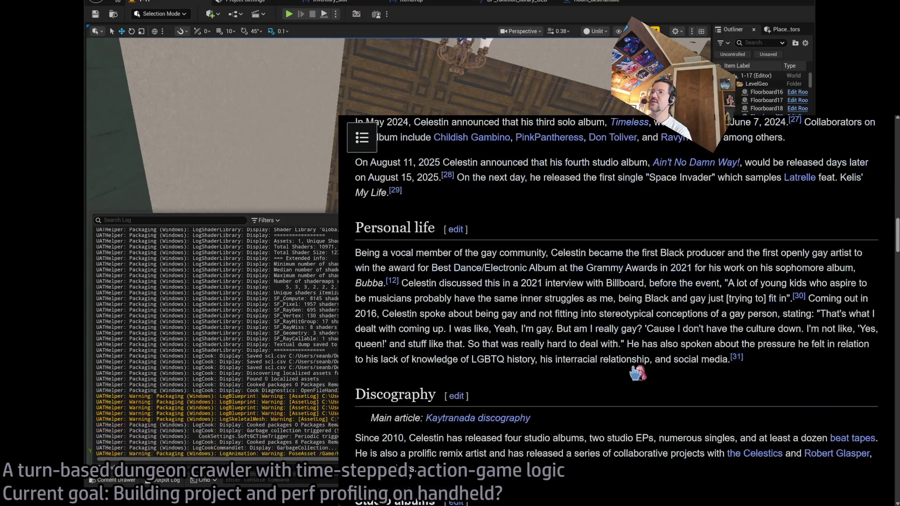
scroll(586, 363, down, 2)
scroll(572, 361, up, 2)
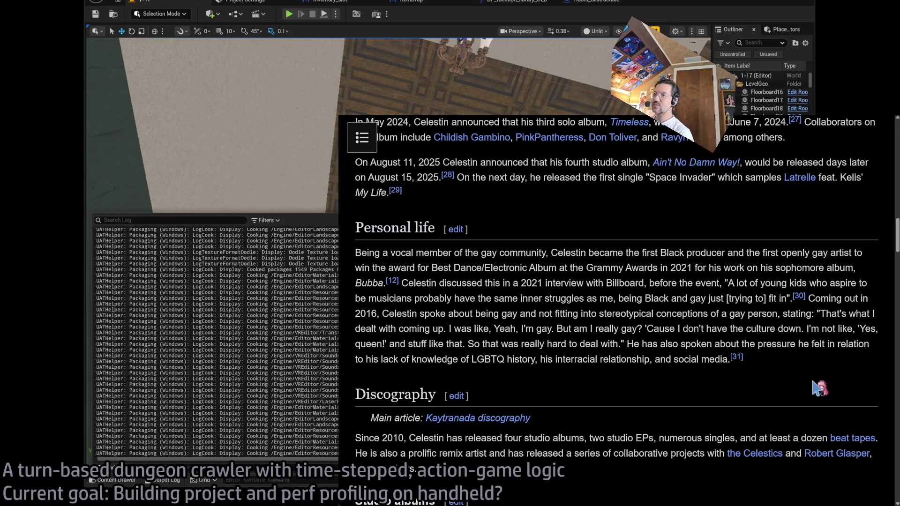
key(alt+Left)
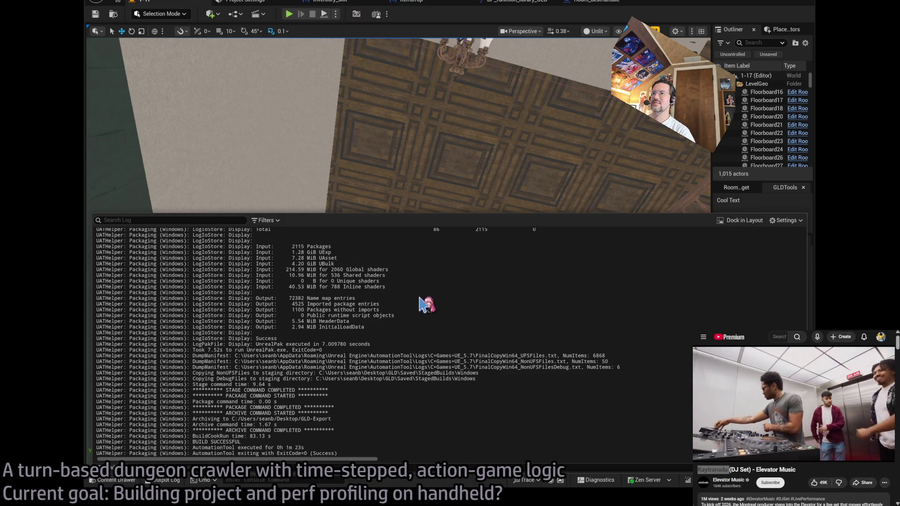
Clear the finished packaging Output Log with Ctrl+L and minimize the editor window.
click(447, 312)
key(ctrl+l)
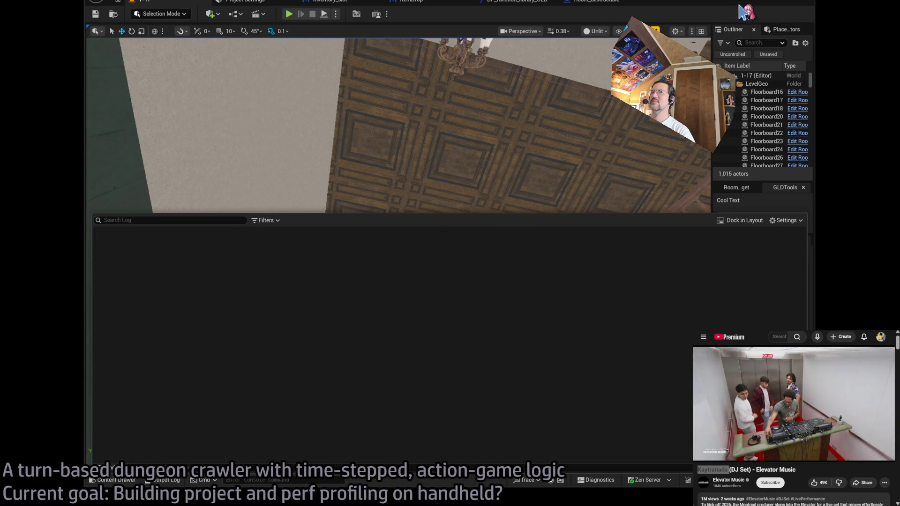
click(768, 3)
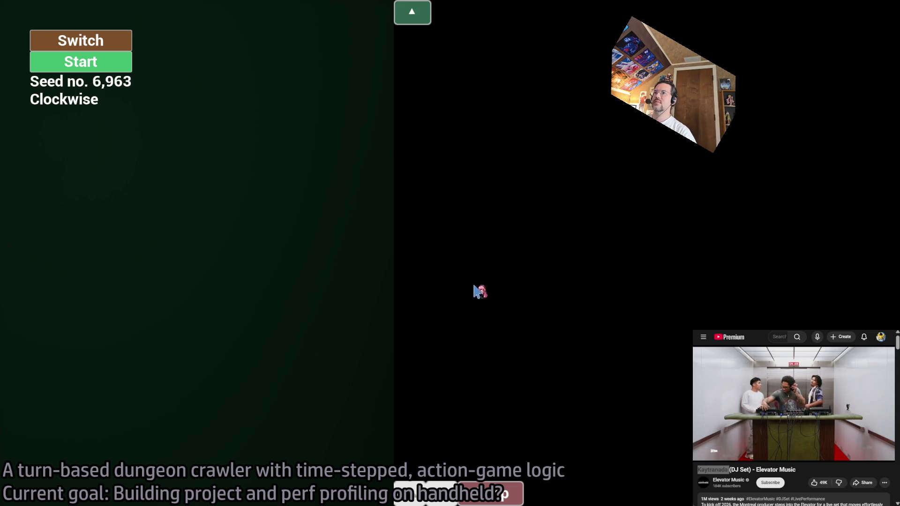
Start a run with seed 446 counter-clockwise, then list 'complexity' commands in the game console.
click(99, 64)
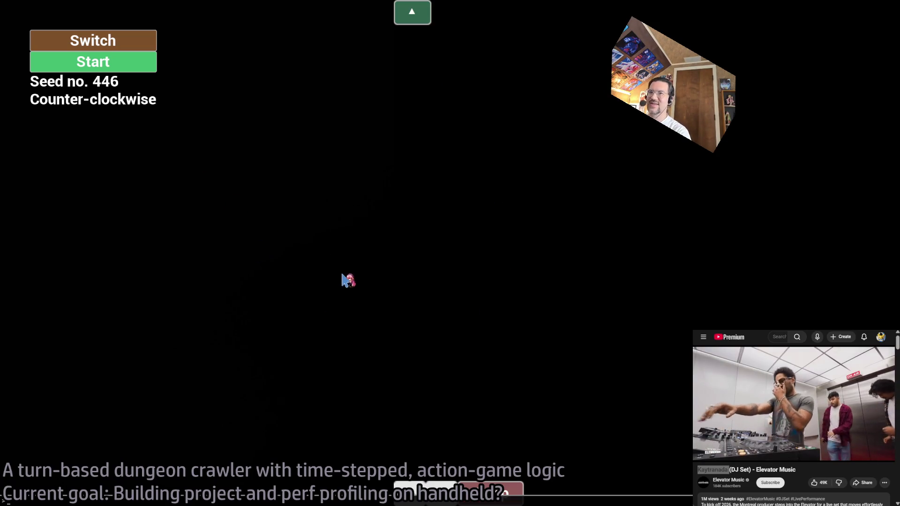
key(grave)
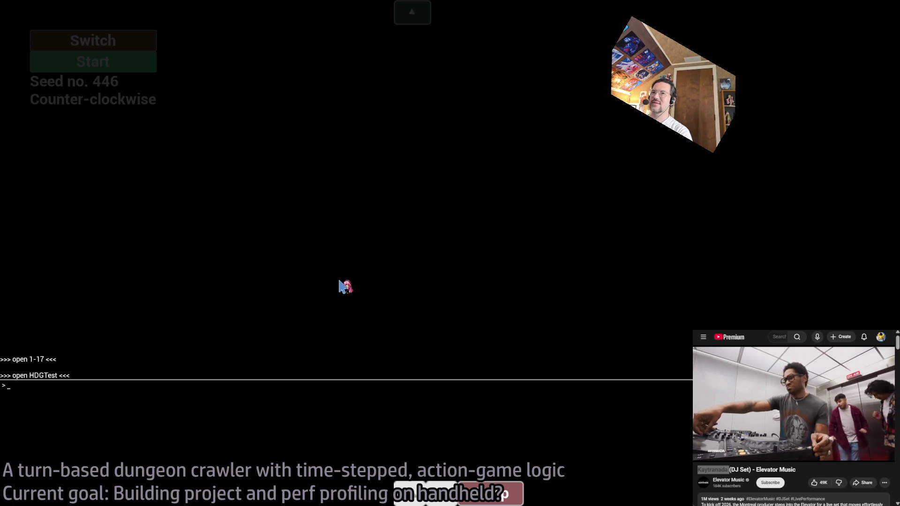
key(grave)
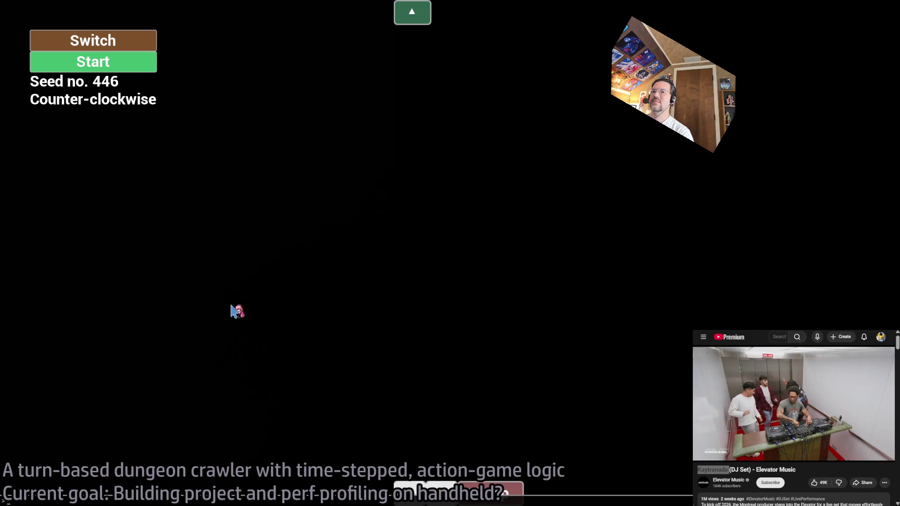
text(complexity)
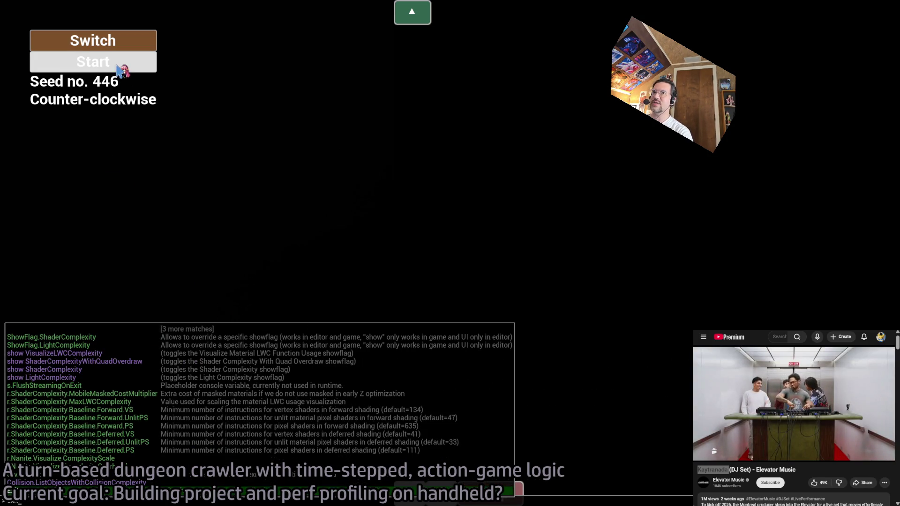
Start the dungeon run, move the character diagonally up-left, then replay the run twice.
click(107, 65)
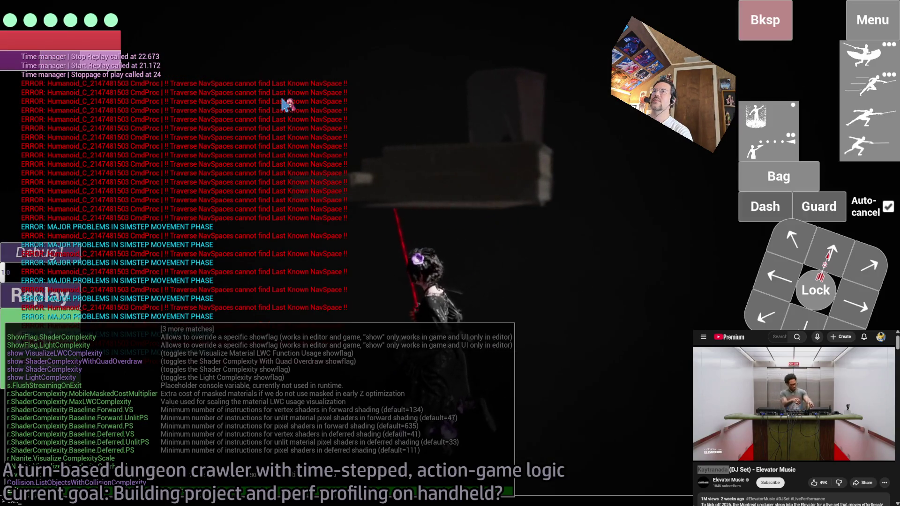
click(800, 243)
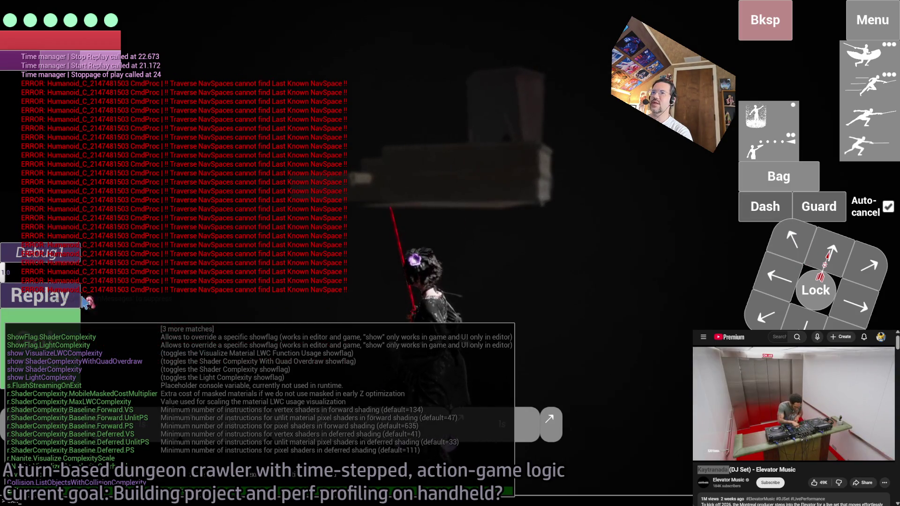
click(40, 296)
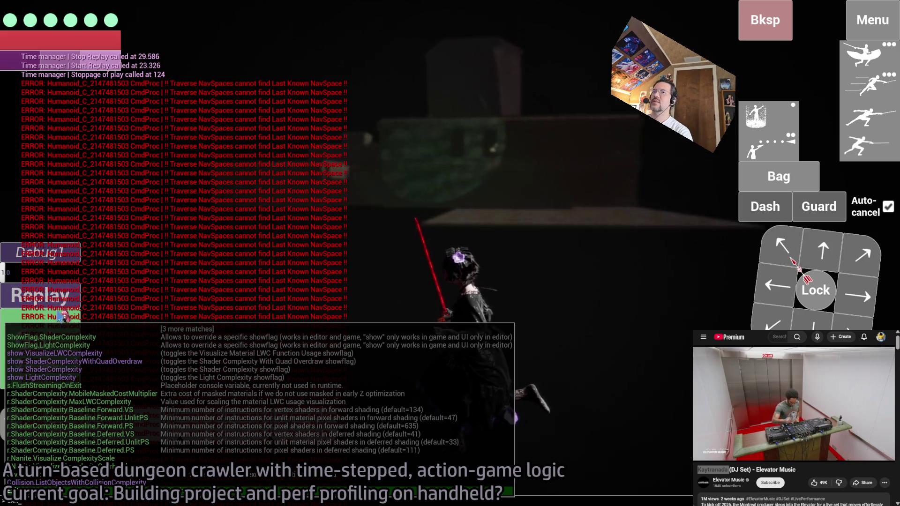
click(62, 316)
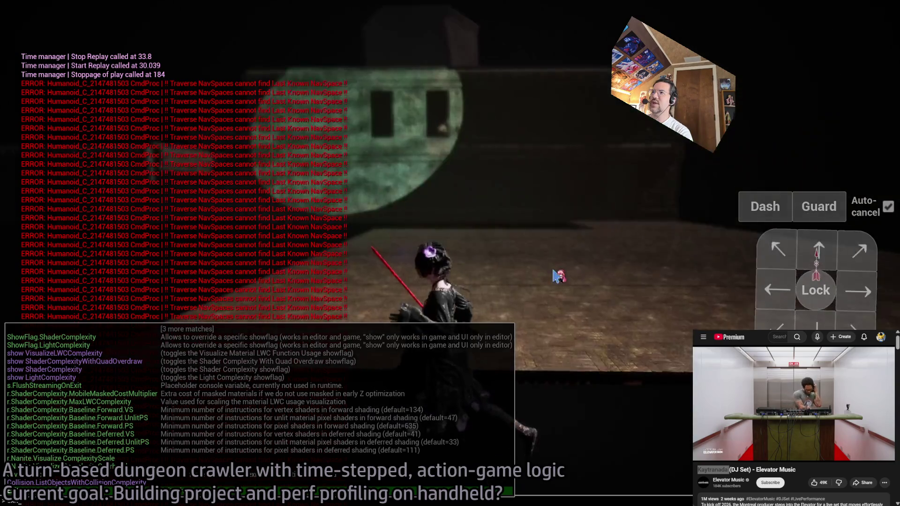
Quit the packaged game with the exit console command.
key(grave)
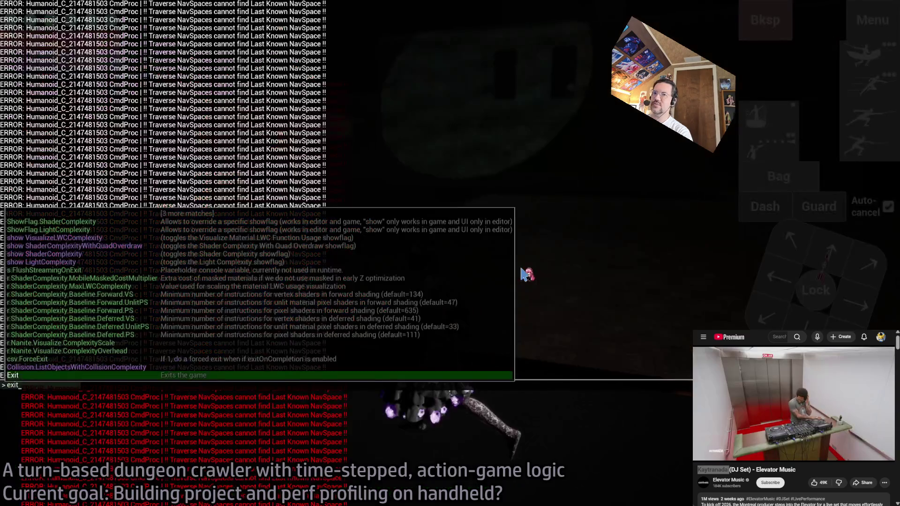
text(ex)
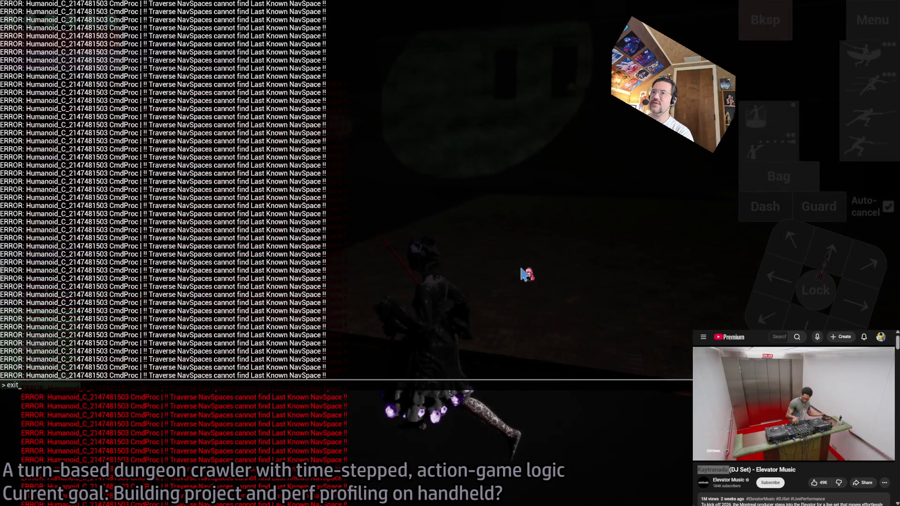
key(Return)
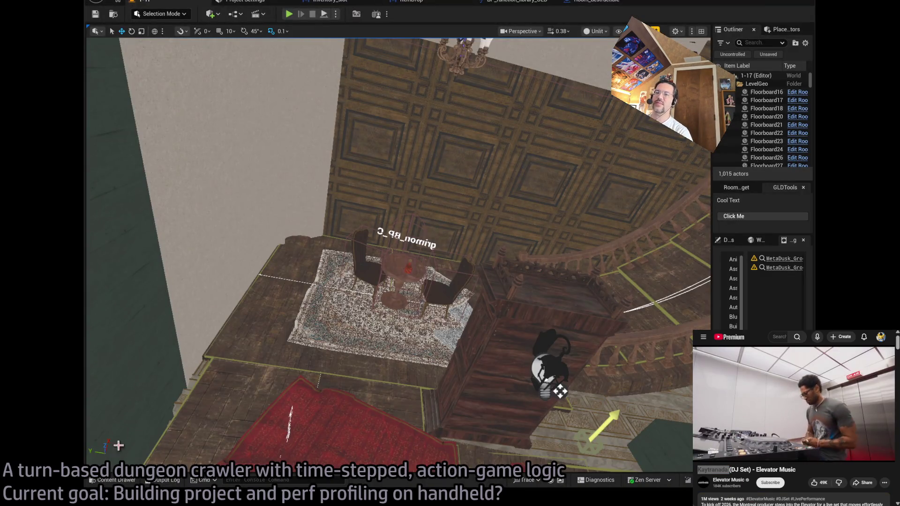
Browse to the LevelInstances folder, clear the destructible search filter, and open Mansion_DT.
click(125, 481)
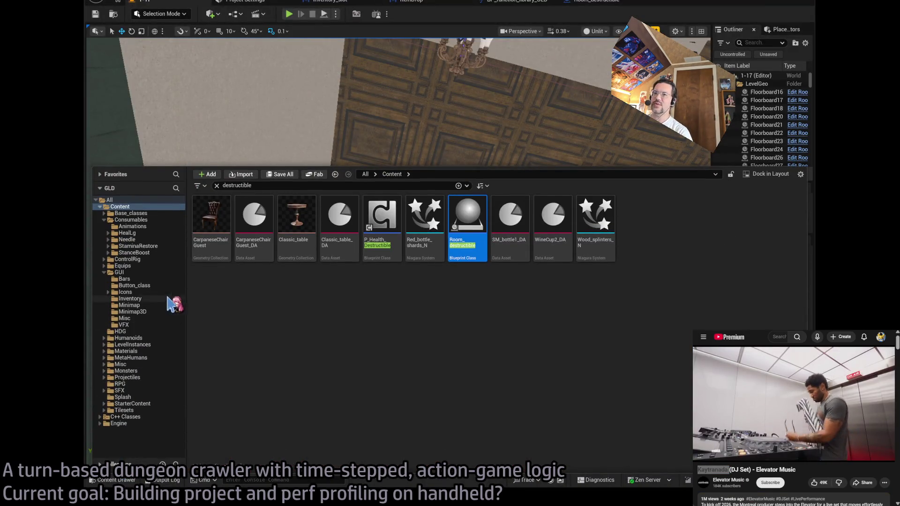
click(136, 344)
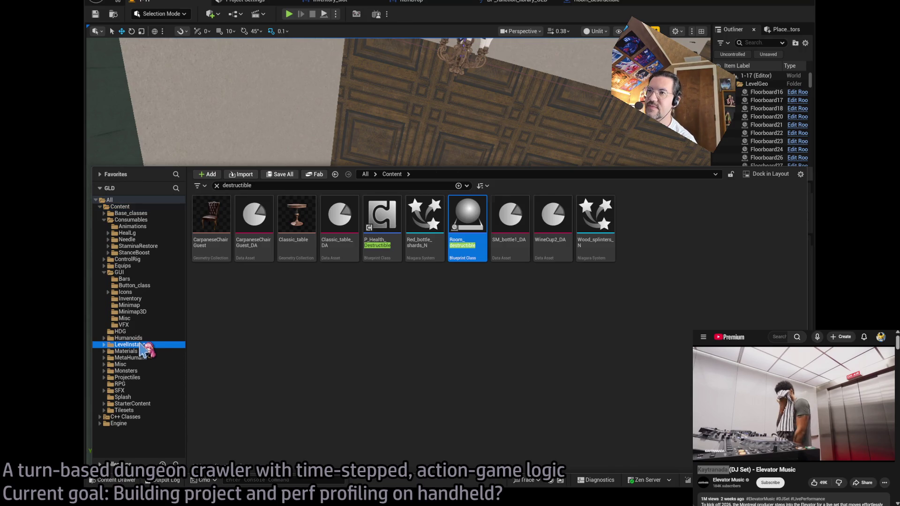
click(216, 186)
click(255, 241)
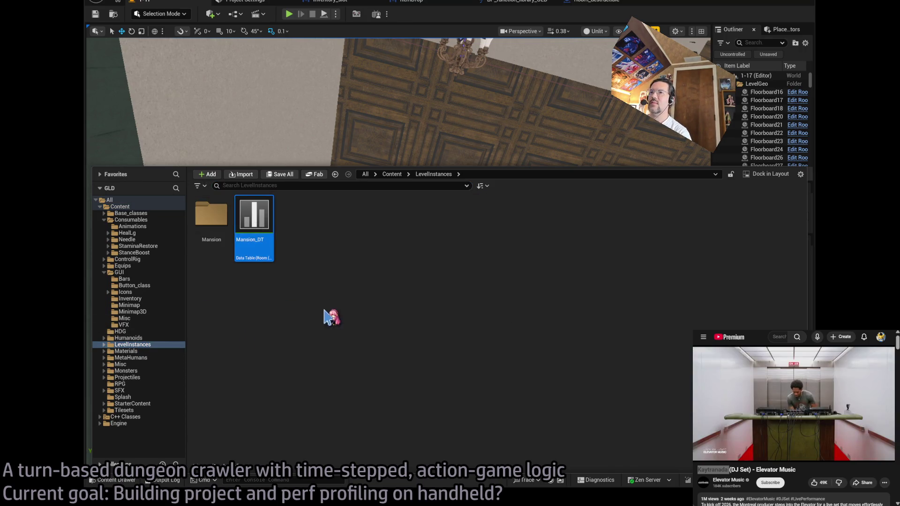
double_click(251, 219)
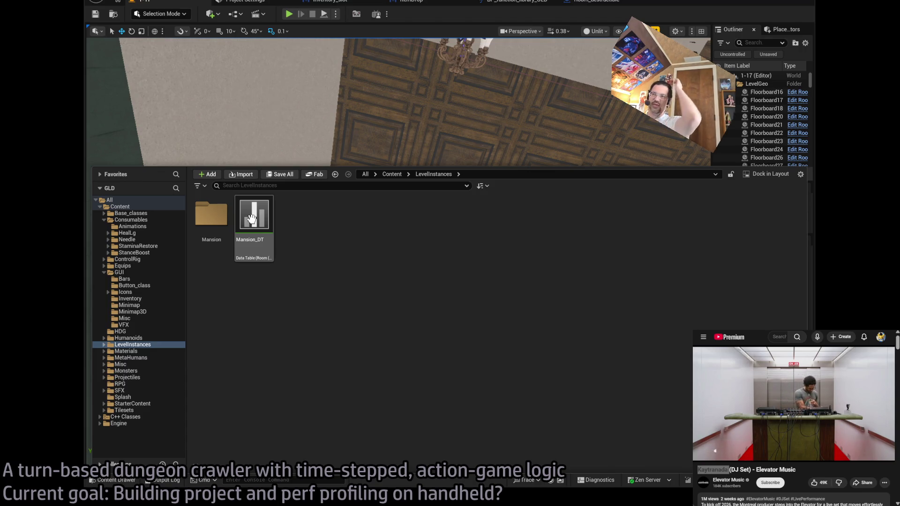